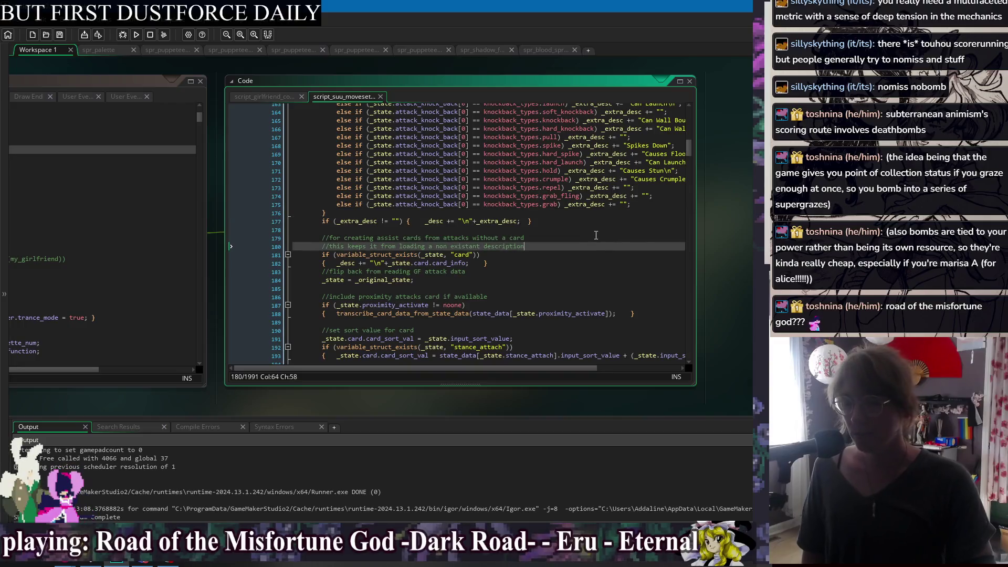
Review the card-check and proximity code around lines 176–187 of script_suu_moveset and save it
{"action": "left_click", "coordinate": [599, 230]}
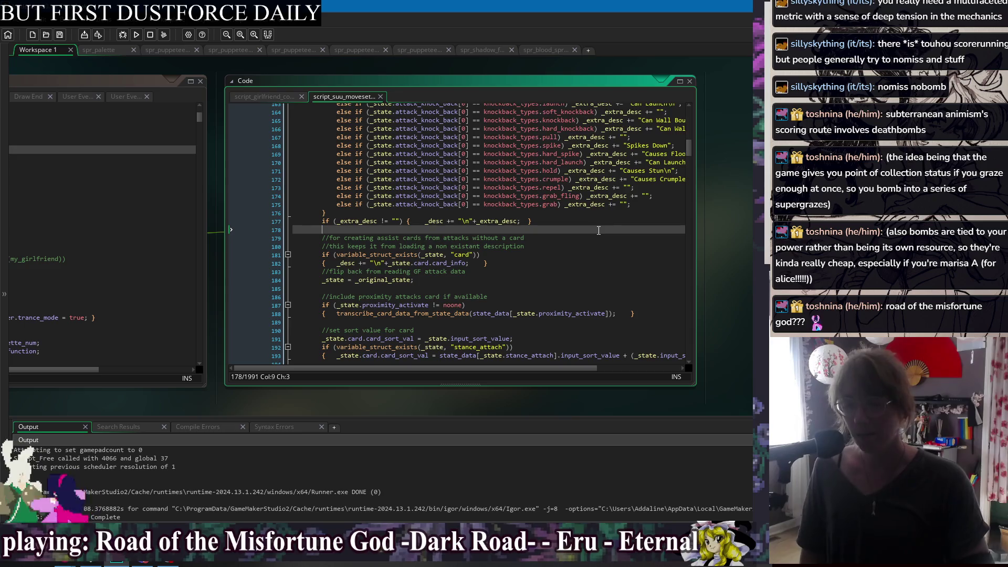
{"action": "left_click", "coordinate": [597, 221]}
{"action": "left_click", "coordinate": [603, 246]}
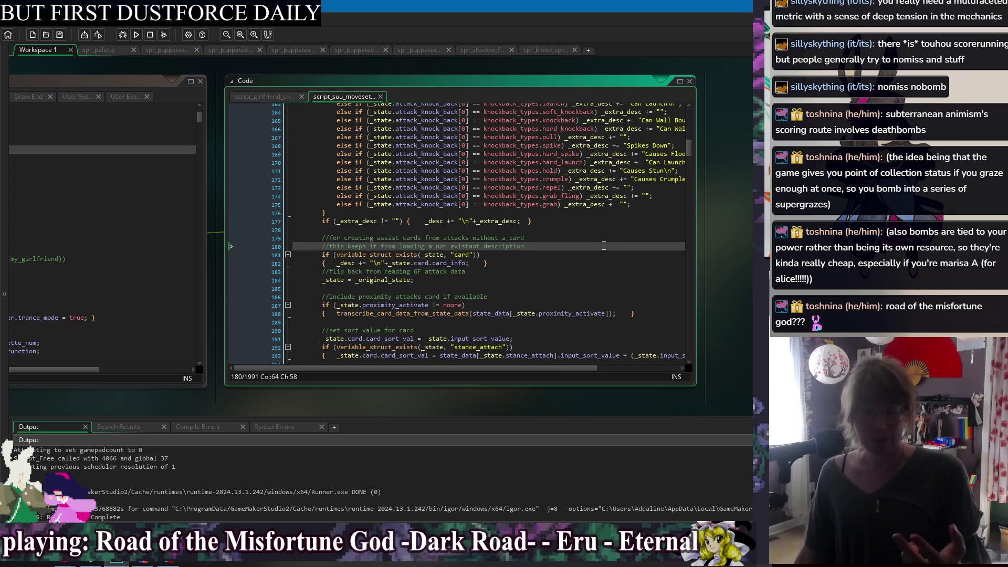
{"action": "left_click", "coordinate": [598, 221]}
{"action": "left_click", "coordinate": [594, 232]}
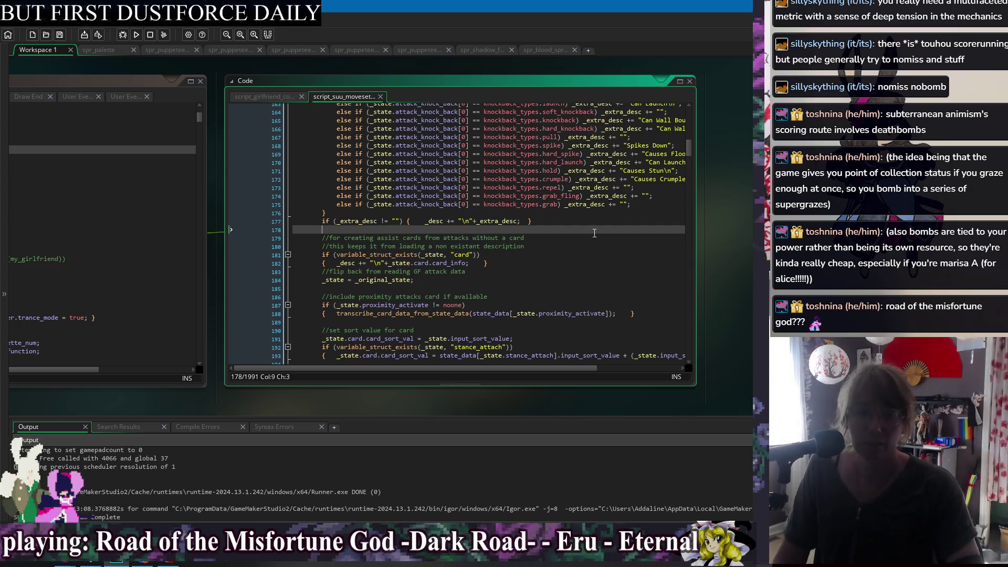
{"action": "key", "text": "Up"}
{"action": "key", "text": "Up"}
{"action": "key", "text": "Down"}
{"action": "key", "text": "Down"}
{"action": "key", "text": "Down"}
{"action": "key", "text": "End"}
{"action": "key", "text": "Down"}
{"action": "key", "text": "Down"}
{"action": "key", "text": "Down"}
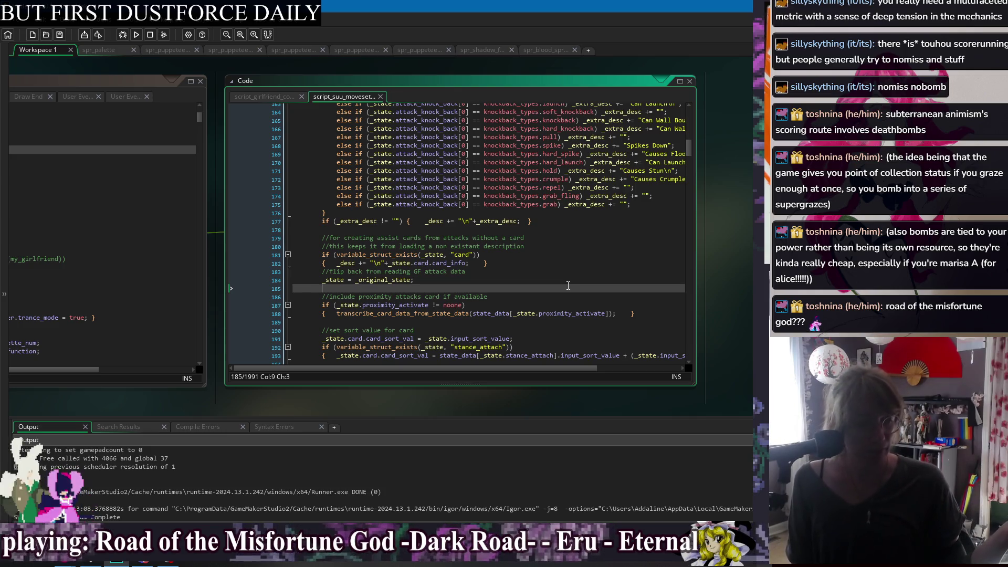
{"action": "left_click", "coordinate": [588, 213]}
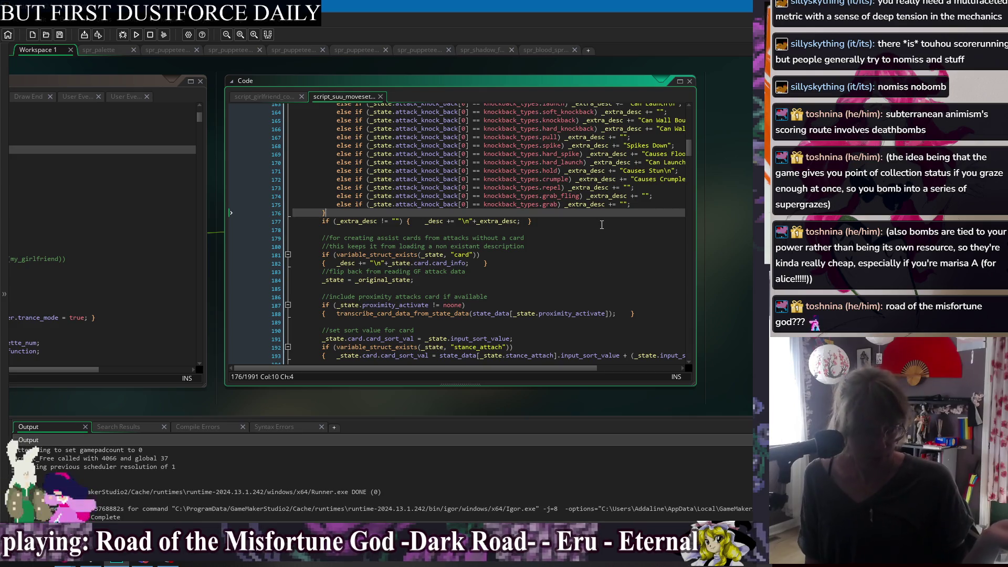
{"action": "left_click", "coordinate": [600, 265]}
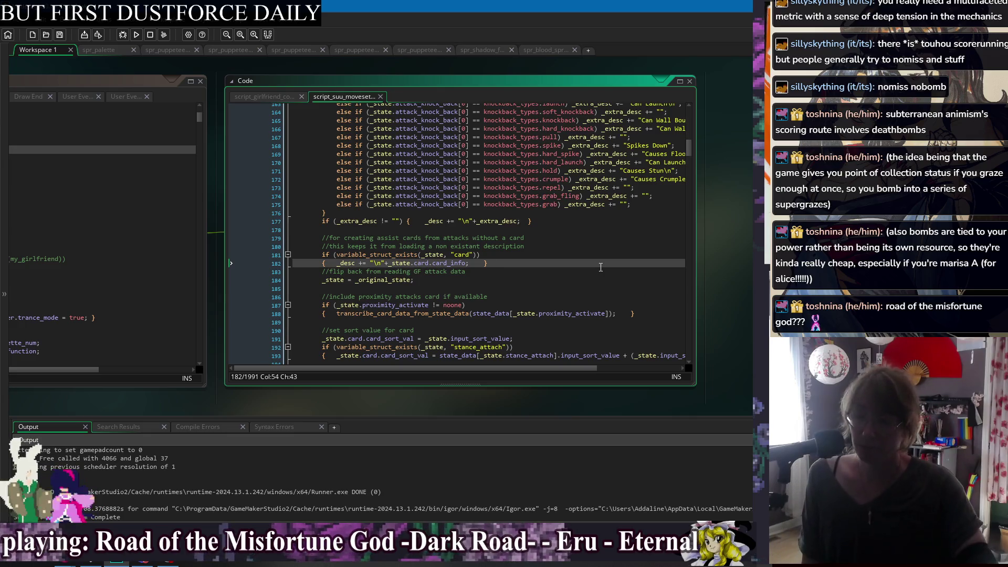
{"action": "left_click", "coordinate": [613, 209]}
{"action": "left_click", "coordinate": [616, 227]}
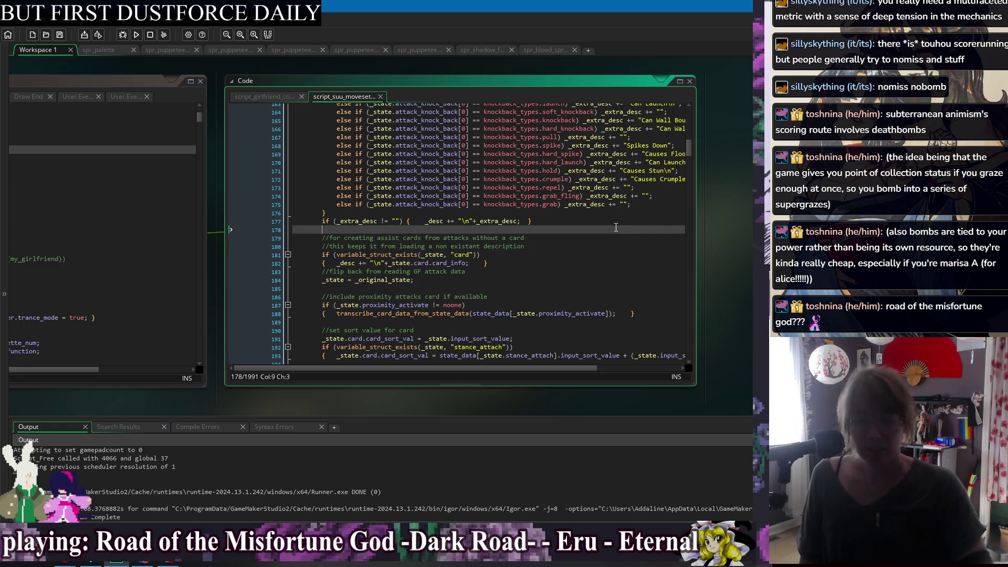
{"action": "left_click", "coordinate": [599, 290]}
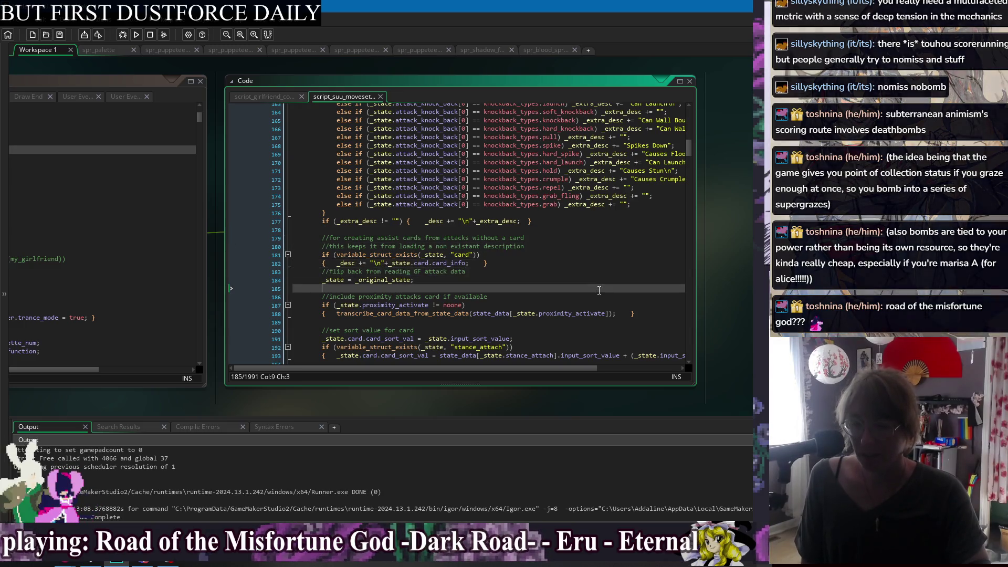
{"action": "left_click", "coordinate": [593, 305]}
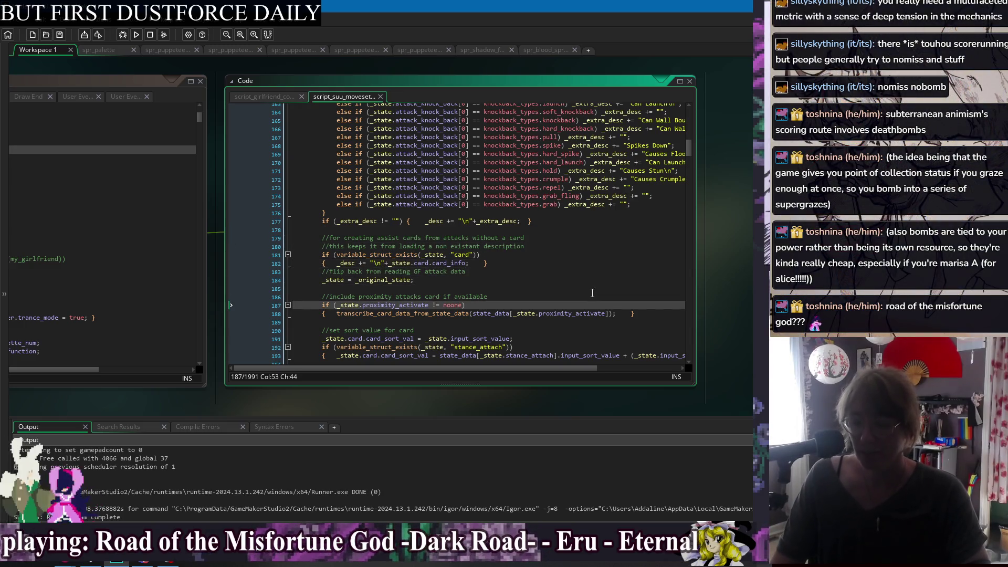
{"action": "left_click", "coordinate": [585, 296]}
{"action": "key", "text": "ctrl+s"}
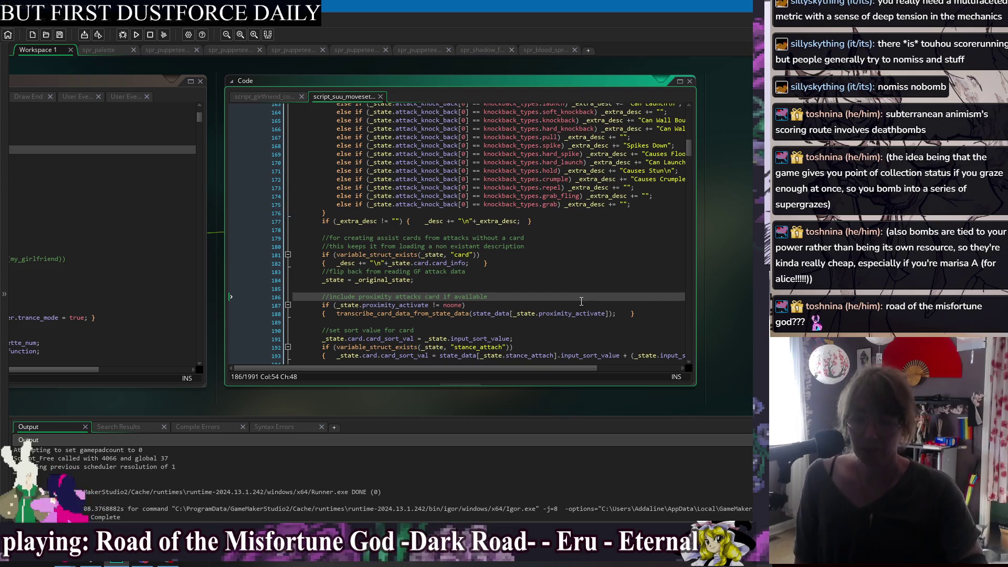
{"action": "left_click", "coordinate": [566, 254]}
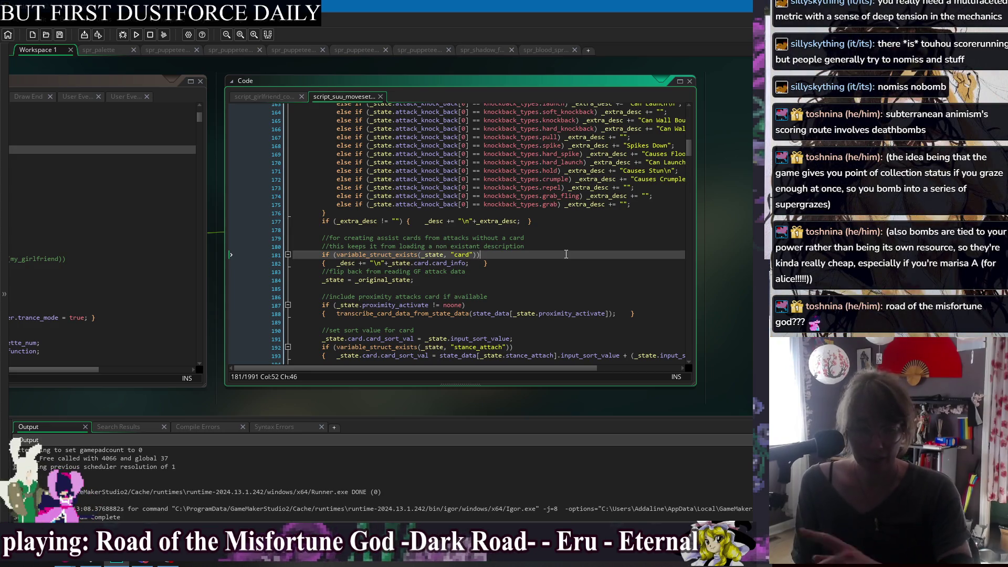
{"action": "key", "text": "Up"}
{"action": "key", "text": "Up"}
{"action": "key", "text": "Up"}
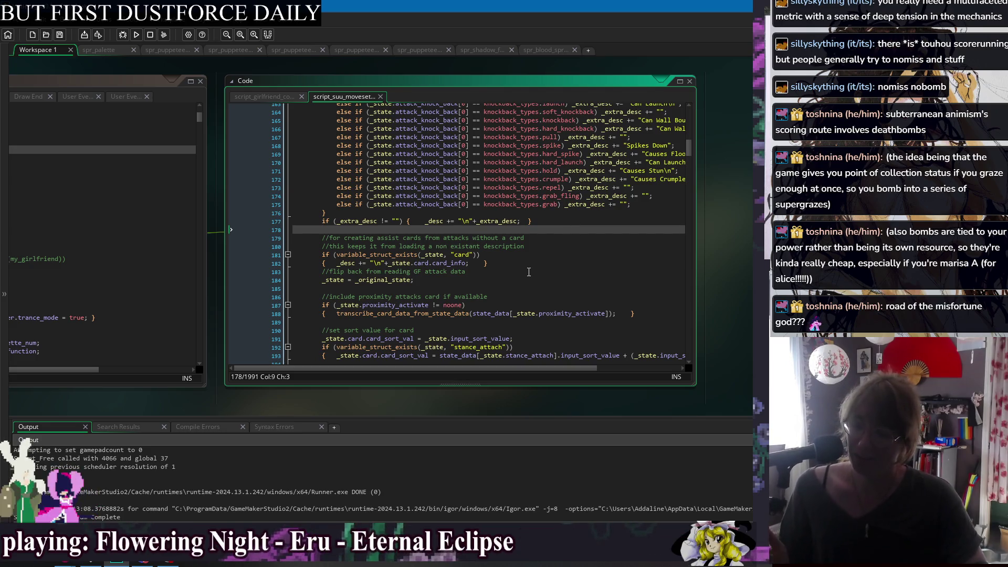
Delete the empty attack_card_data_make_decription function on lines 114–116, save, and show obj_character's events
{"action": "scroll", "coordinate": [531, 272], "scroll_direction": "up", "scroll_amount": 4}
{"action": "scroll", "coordinate": [562, 294], "scroll_direction": "up", "scroll_amount": 13}
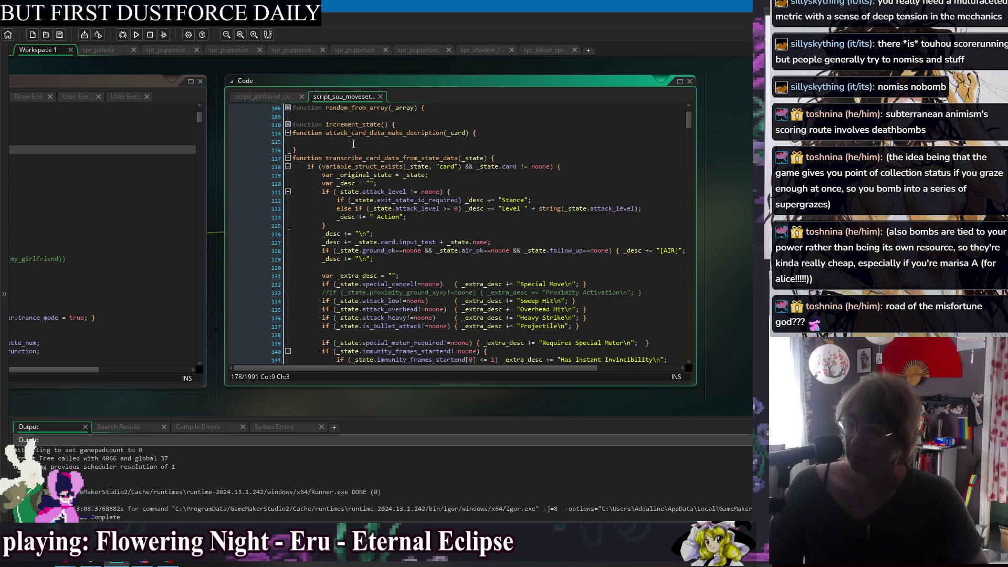
{"action": "left_click", "coordinate": [353, 144]}
{"action": "left_click_drag", "start_coordinate": [319, 153], "coordinate": [287, 135]}
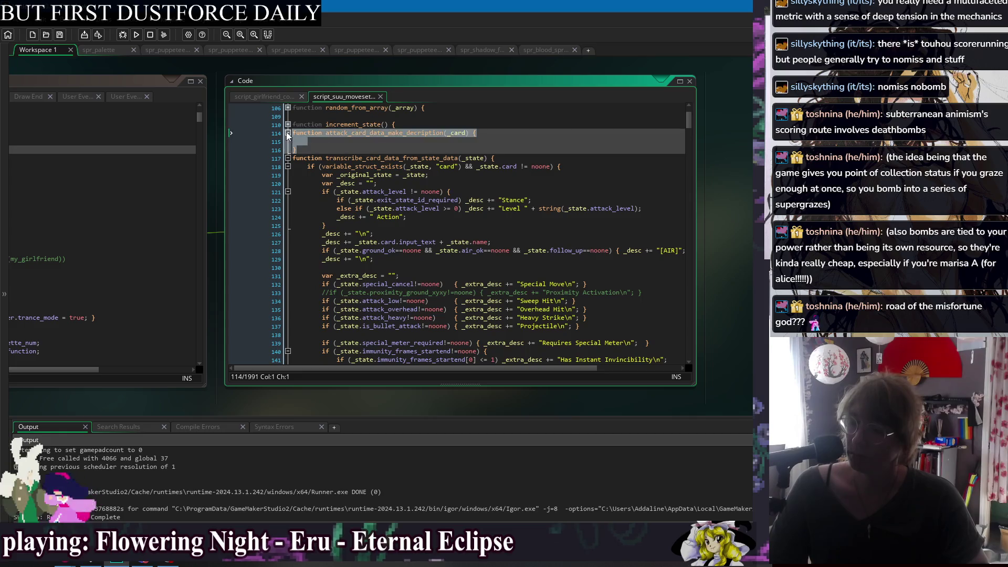
{"action": "left_click", "coordinate": [310, 142]}
{"action": "left_click", "coordinate": [319, 149]}
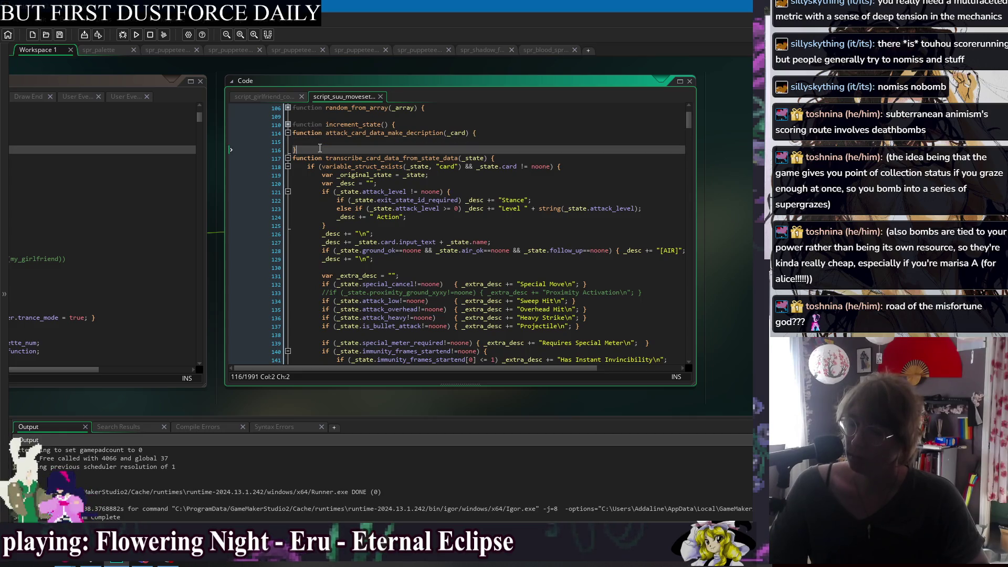
{"action": "left_click_drag", "start_coordinate": [320, 148], "coordinate": [289, 134]}
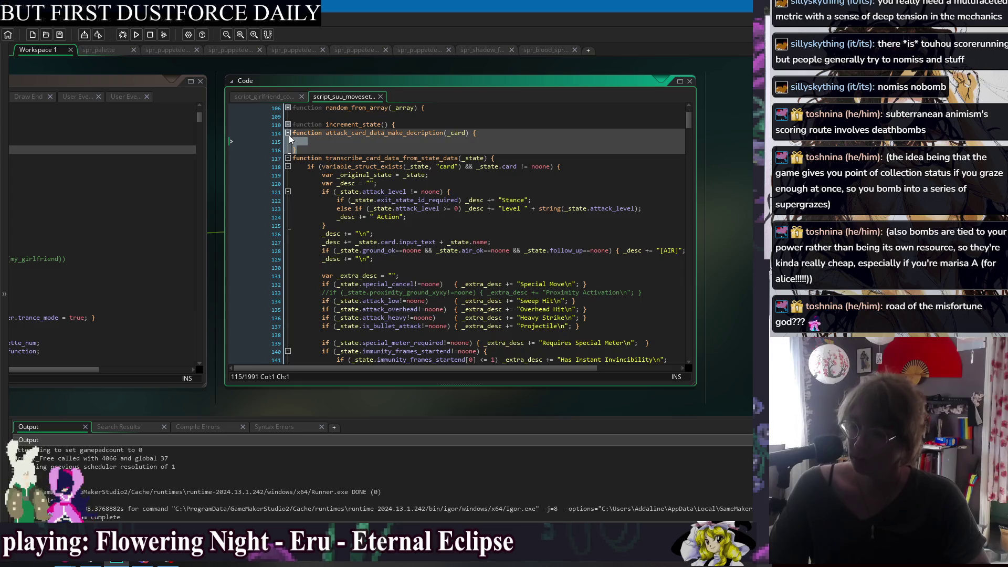
{"action": "key", "text": "Delete"}
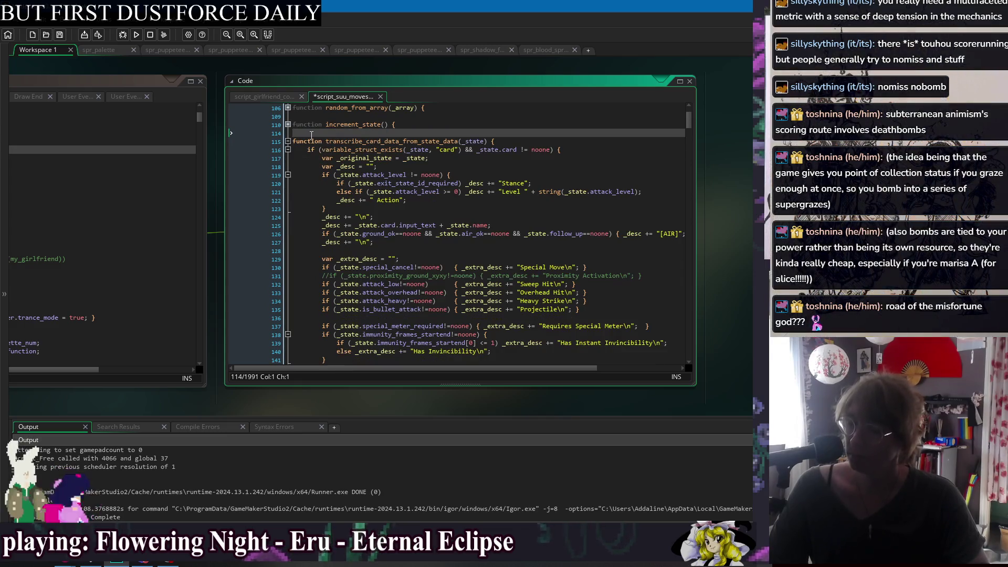
{"action": "key", "text": "ctrl+s"}
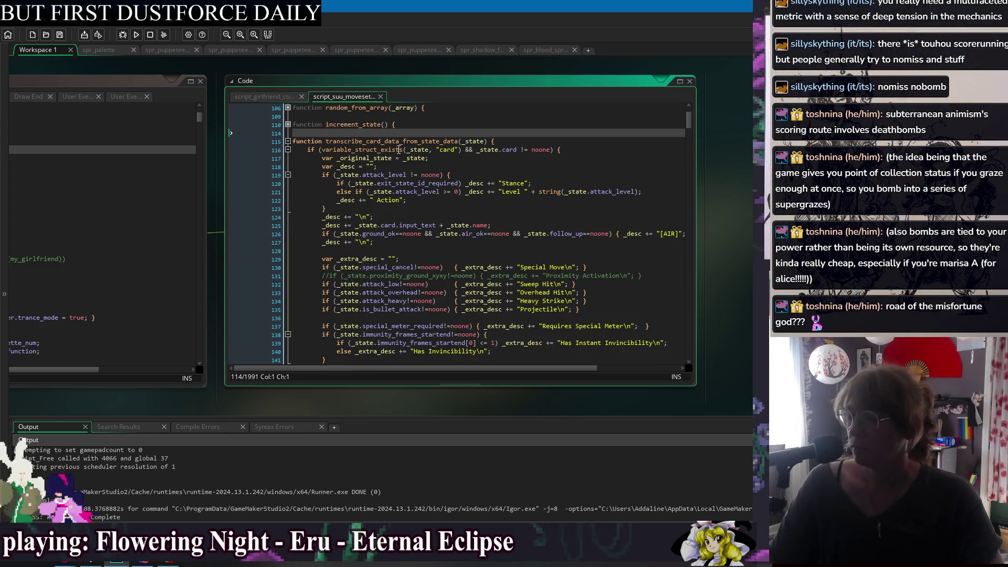
{"action": "left_click_drag", "start_coordinate": [145, 69], "coordinate": [486, 79]}
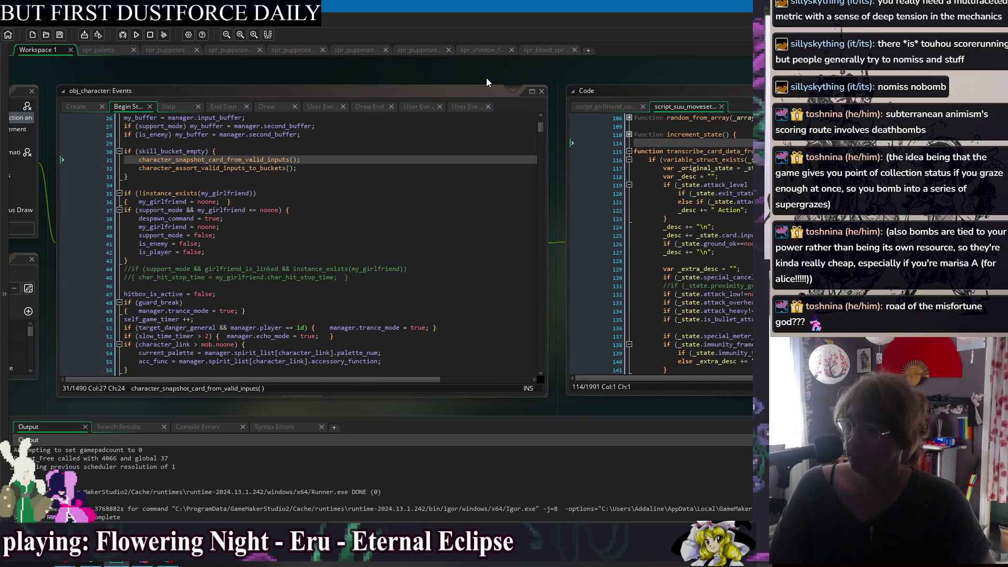
Inspect obj_character's event code around the support-mode girlfriend check on lines 37–57
{"action": "left_click", "coordinate": [337, 167]}
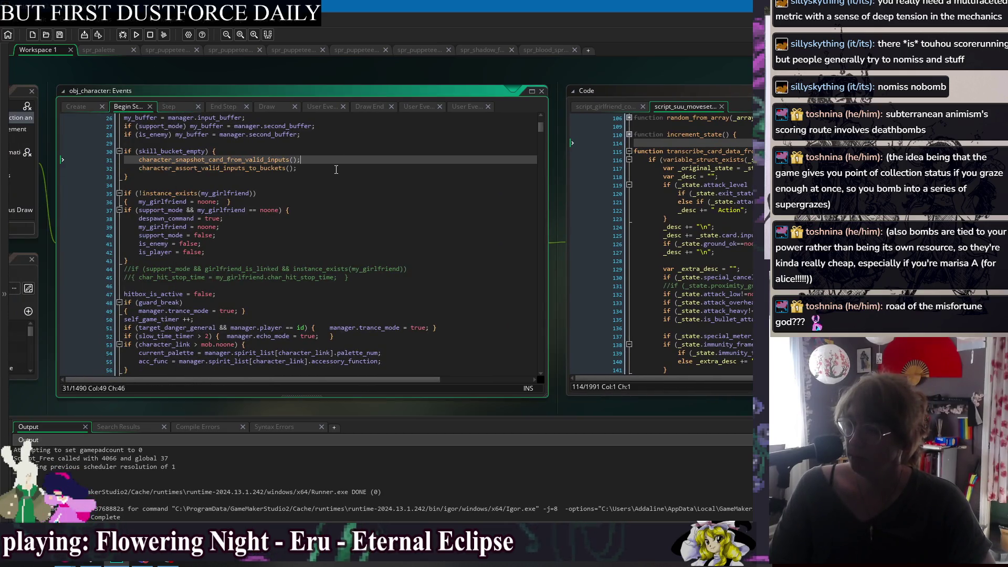
{"action": "left_click", "coordinate": [386, 255]}
{"action": "key", "text": "Down"}
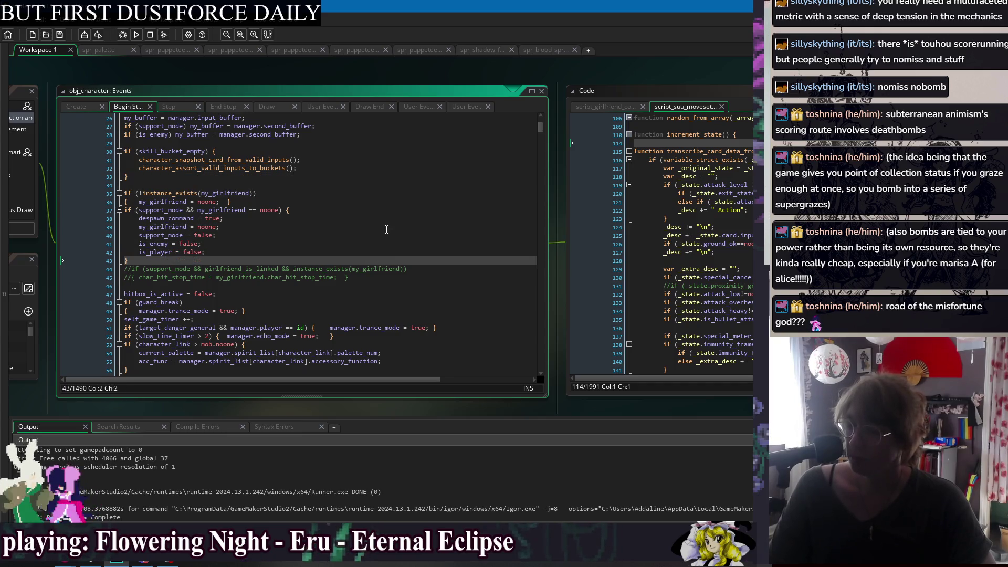
{"action": "scroll", "coordinate": [362, 234], "scroll_direction": "down", "scroll_amount": 2}
{"action": "key", "text": "Down"}
{"action": "key", "text": "Down"}
{"action": "key", "text": "Down"}
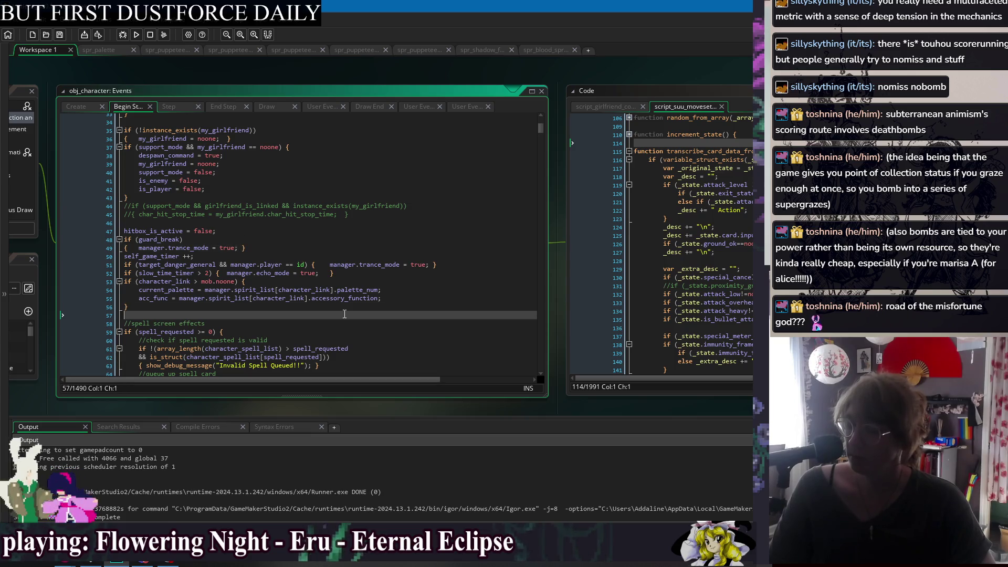
{"action": "scroll", "coordinate": [433, 231], "scroll_direction": "down", "scroll_amount": 2}
{"action": "scroll", "coordinate": [419, 250], "scroll_direction": "up", "scroll_amount": 4}
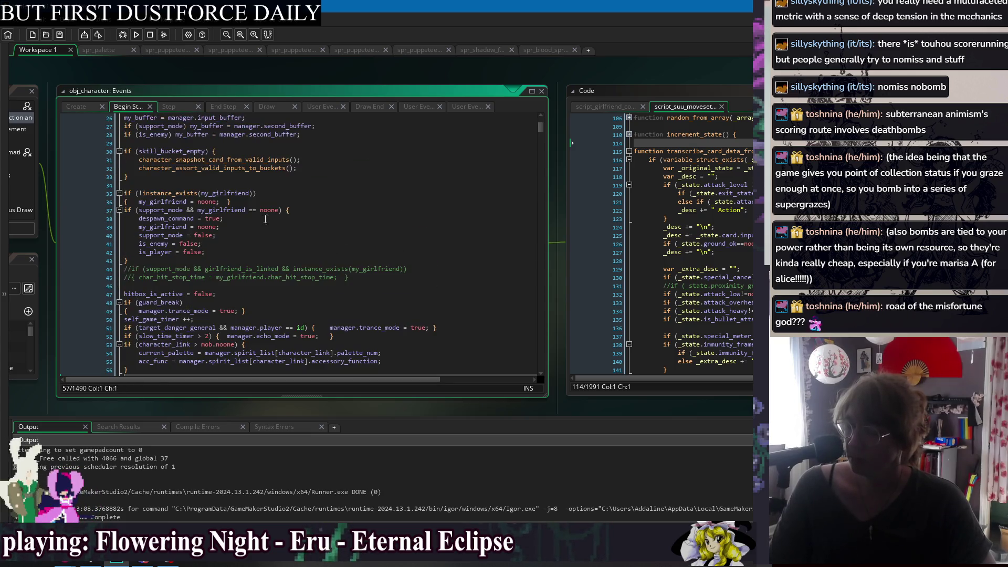
{"action": "left_click", "coordinate": [316, 210]}
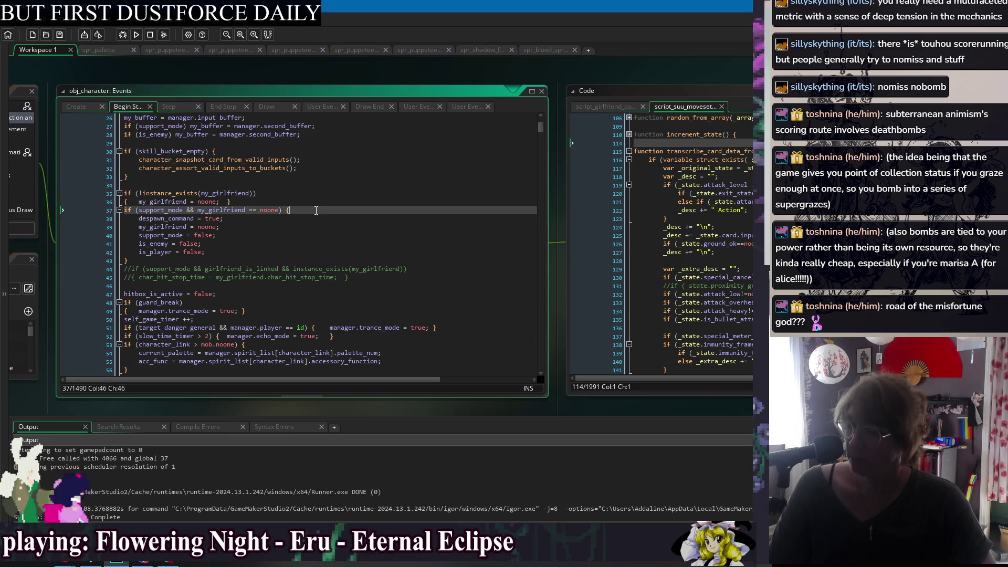
{"action": "left_click", "coordinate": [338, 260]}
Bring the moveset script back beside the attack hitbox detection event code and focus that event
{"action": "left_click_drag", "start_coordinate": [606, 67], "coordinate": [166, 92]}
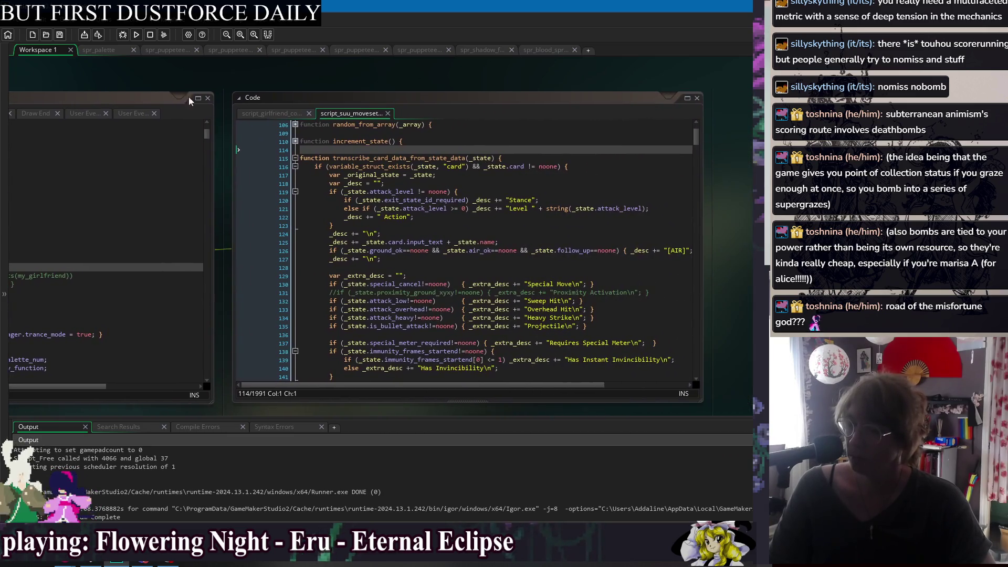
{"action": "scroll", "coordinate": [451, 210], "scroll_direction": "down", "scroll_amount": 1}
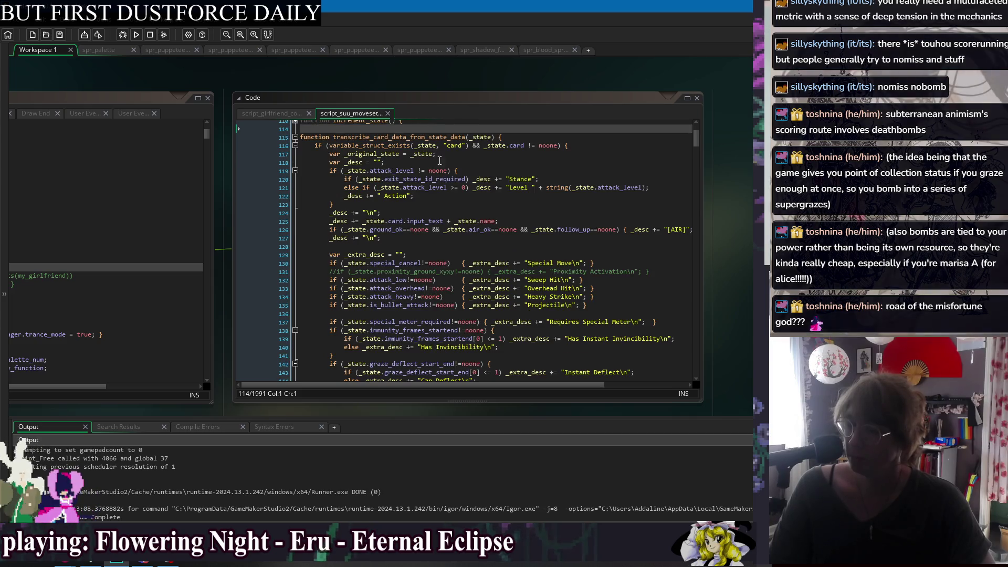
{"action": "left_click_drag", "start_coordinate": [141, 83], "coordinate": [364, 77]}
{"action": "scroll", "coordinate": [393, 186], "scroll_direction": "down", "scroll_amount": 10}
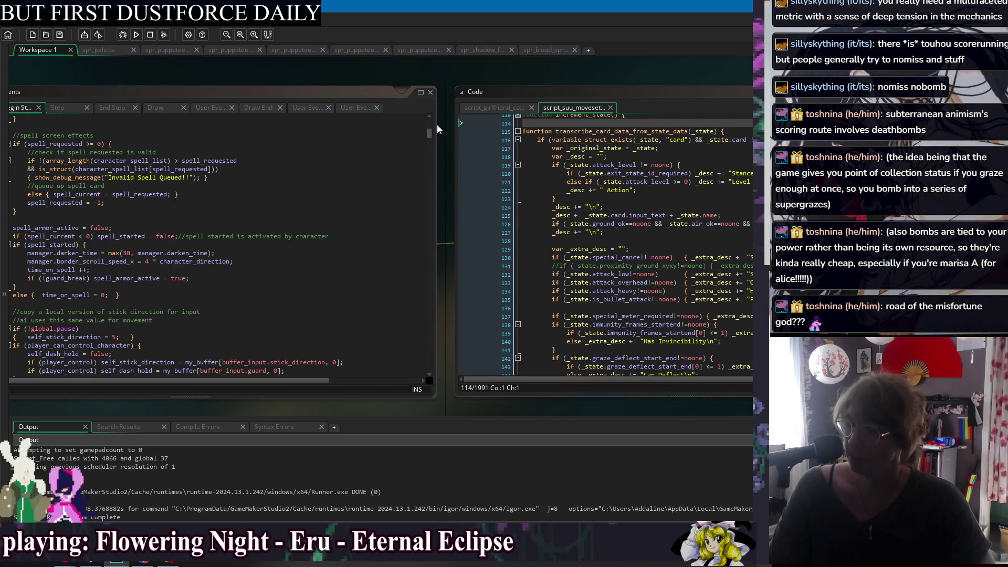
{"action": "scroll", "coordinate": [428, 131], "scroll_direction": "up", "scroll_amount": 10}
{"action": "left_click", "coordinate": [329, 84]}
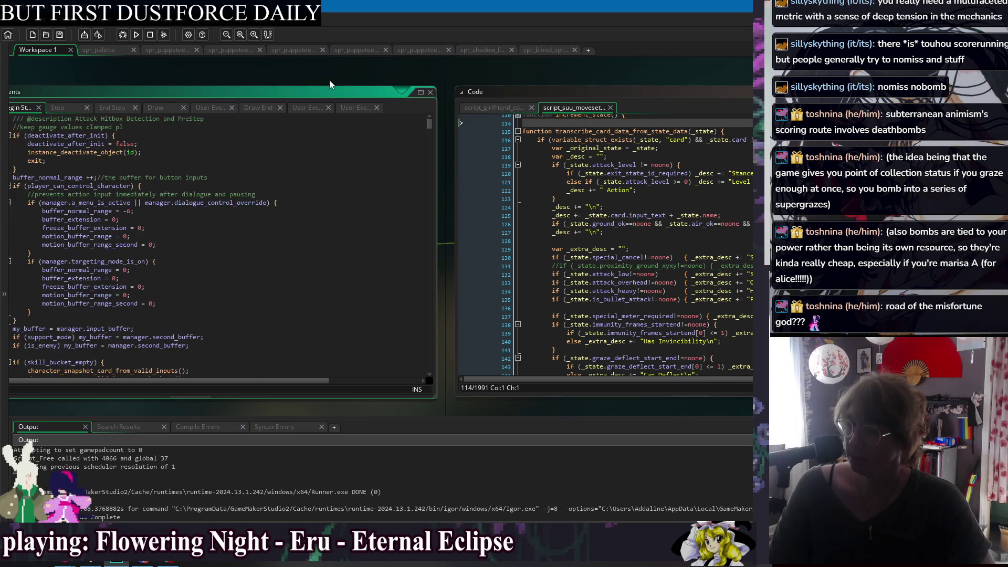
{"action": "left_click_drag", "start_coordinate": [488, 67], "coordinate": [263, 70]}
Start a '//check gf cards' comment and an 'if (' check after the array_push line
{"action": "scroll", "coordinate": [446, 200], "scroll_direction": "down", "scroll_amount": 5}
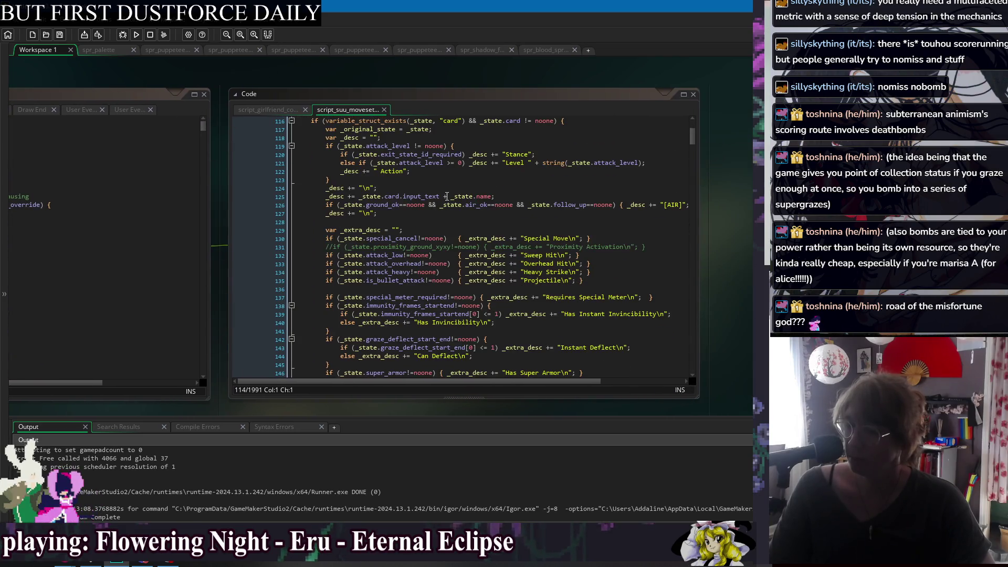
{"action": "scroll", "coordinate": [445, 200], "scroll_direction": "down", "scroll_amount": 15}
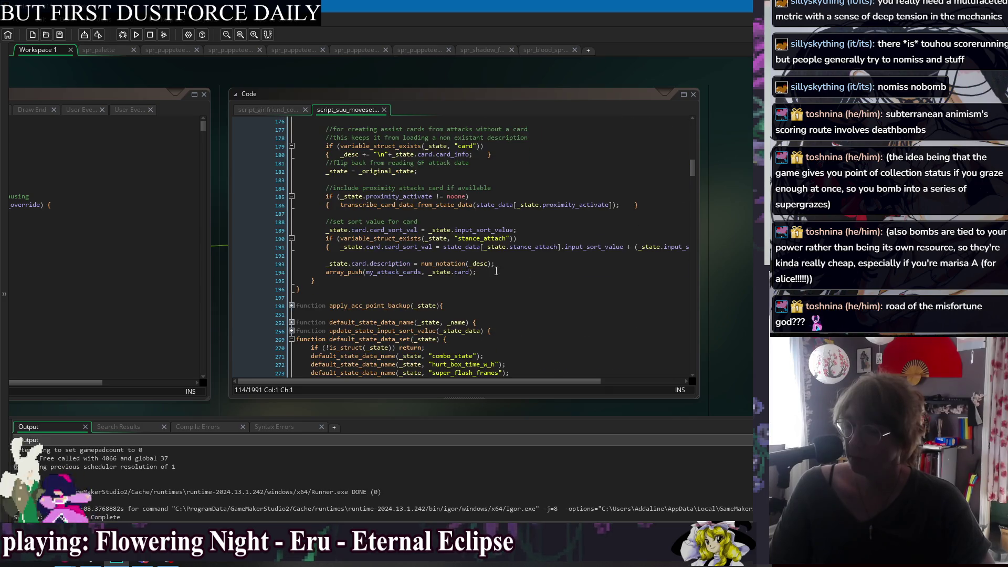
{"action": "left_click", "coordinate": [495, 271]}
{"action": "key", "text": "Return"}
{"action": "key", "text": "Return"}
{"action": "type", "text": "//check gf car"}
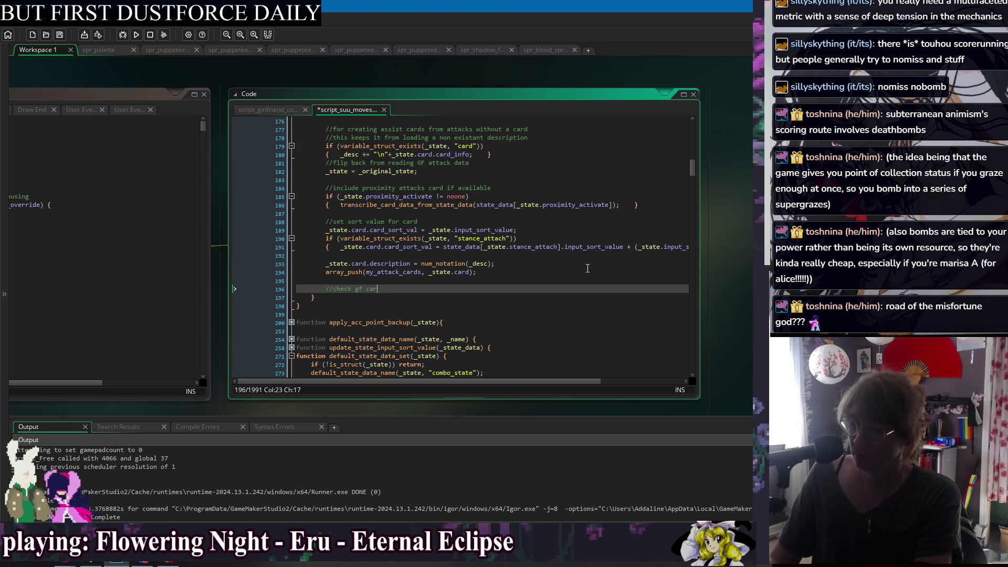
{"action": "type", "text": "ds"}
{"action": "key", "text": "Return"}
{"action": "type", "text": "if ("}
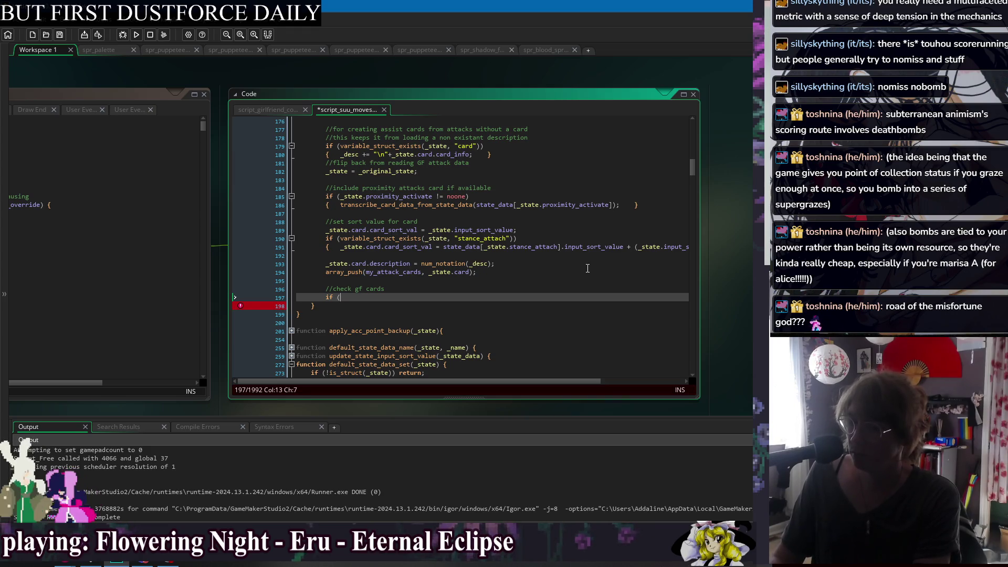
Undo and delete the unfinished gf-card check, then return to the hitbox detection event code
{"action": "scroll", "coordinate": [550, 251], "scroll_direction": "up", "scroll_amount": 3}
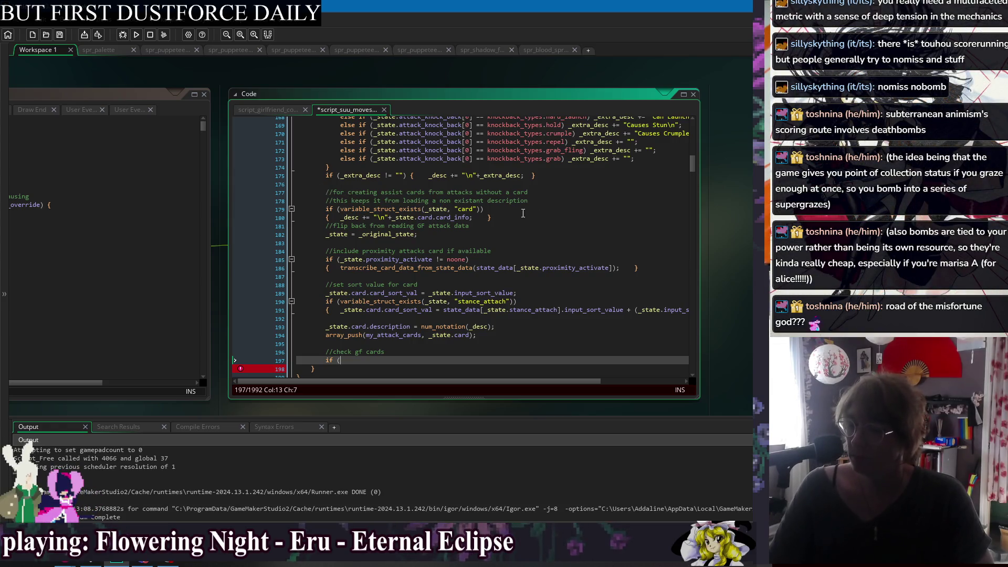
{"action": "left_click", "coordinate": [538, 200]}
{"action": "left_click", "coordinate": [541, 218]}
{"action": "left_click", "coordinate": [550, 243]}
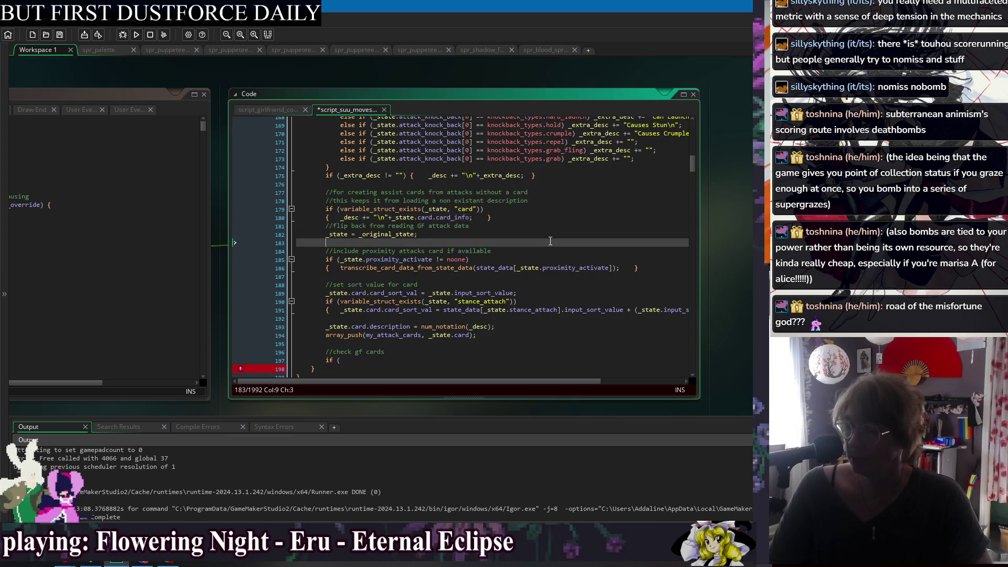
{"action": "key", "text": "ctrl+z"}
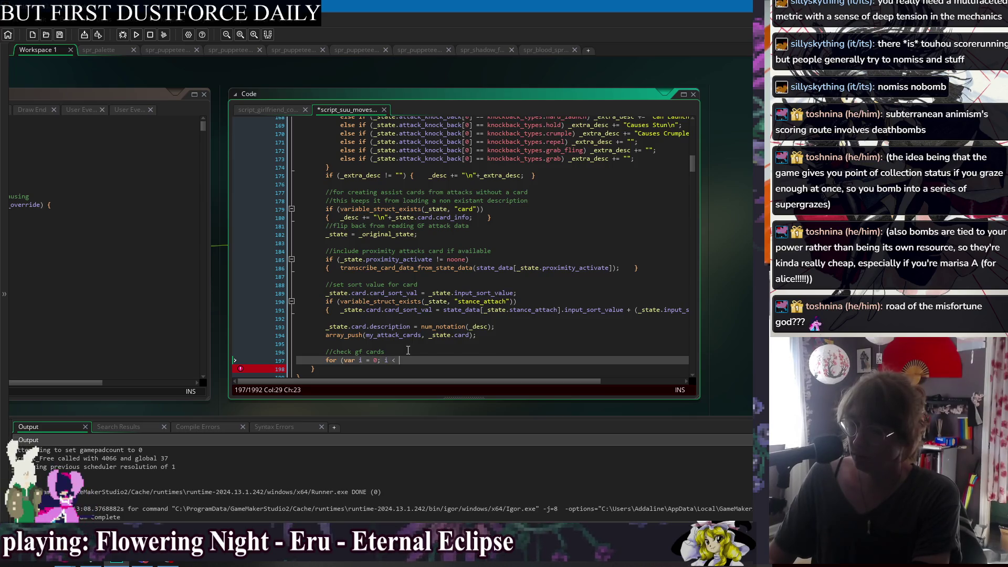
{"action": "type", "text": "gt"}
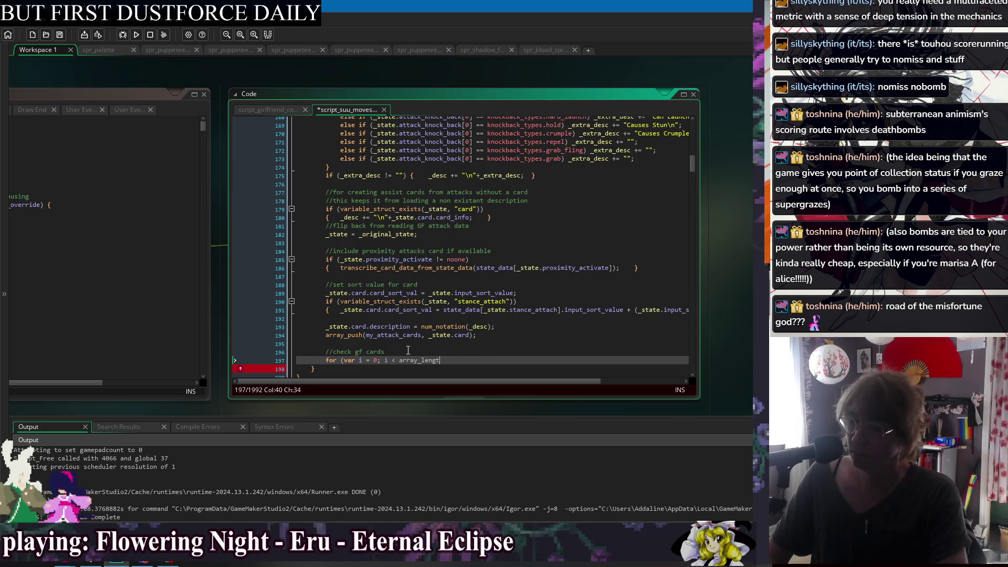
{"action": "left_click_drag", "start_coordinate": [441, 360], "coordinate": [447, 353]}
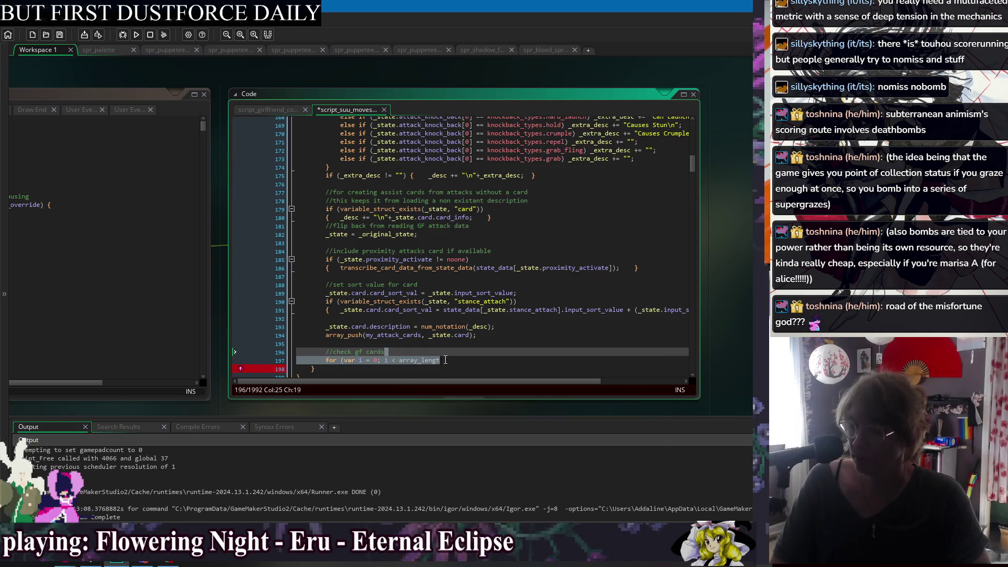
{"action": "key", "text": "BackSpace"}
{"action": "left_click_drag", "start_coordinate": [105, 74], "coordinate": [340, 75]}
{"action": "left_click_drag", "start_coordinate": [440, 131], "coordinate": [440, 315]}
{"action": "scroll", "coordinate": [439, 315], "scroll_direction": "up", "scroll_amount": 15}
Open the obj_player_jorogumo object window and focus its Create code
{"action": "right_click", "coordinate": [364, 77]}
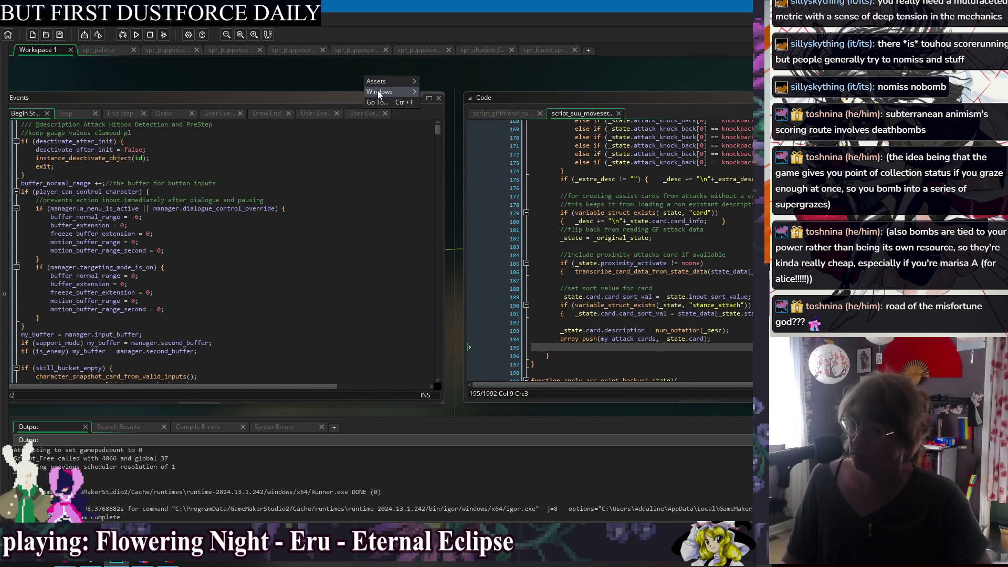
{"action": "mouse_move", "coordinate": [379, 92]}
{"action": "left_click", "coordinate": [490, 208]}
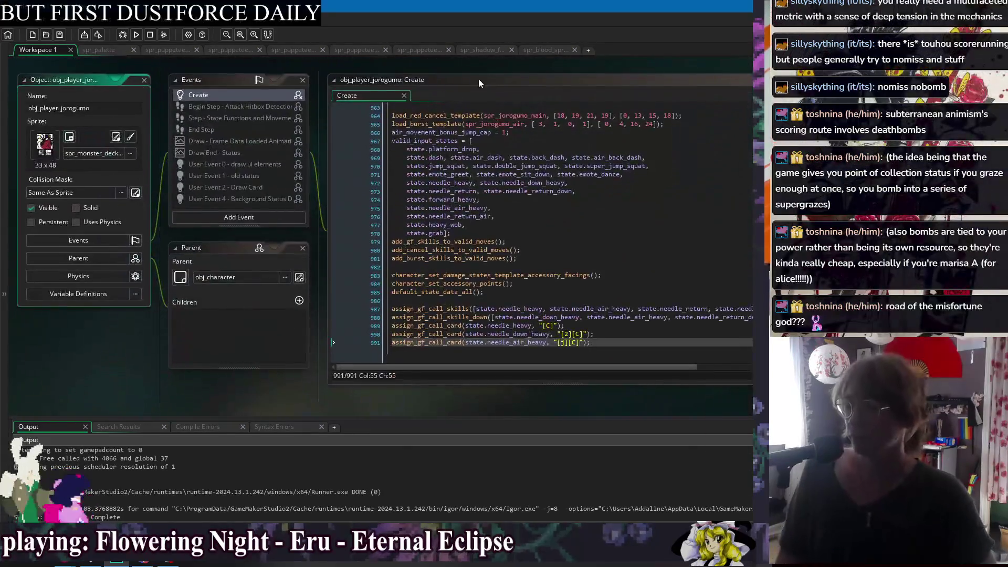
{"action": "mouse_move", "coordinate": [474, 70]}
{"action": "left_mouse_down"}
{"action": "mouse_move", "coordinate": [276, 77]}
{"action": "mouse_move", "coordinate": [303, 76]}
{"action": "left_mouse_up"}
{"action": "left_click", "coordinate": [400, 357]}
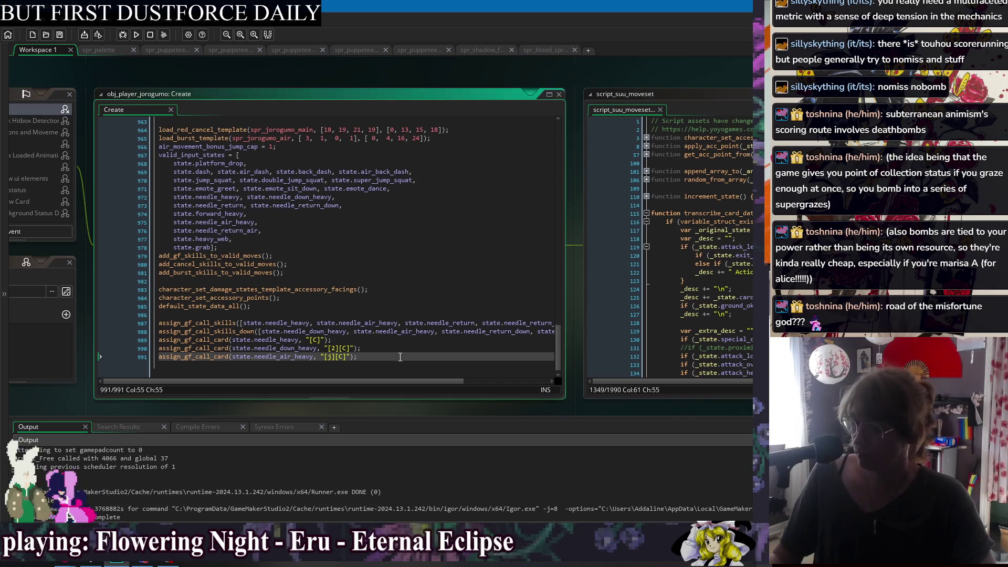
{"action": "scroll", "coordinate": [400, 357], "scroll_direction": "down", "scroll_amount": 1}
Jump from jorogumo's assign_gf_call_card call to its definition in script_suu_moveset
{"action": "left_click_drag", "start_coordinate": [654, 70], "coordinate": [360, 88]}
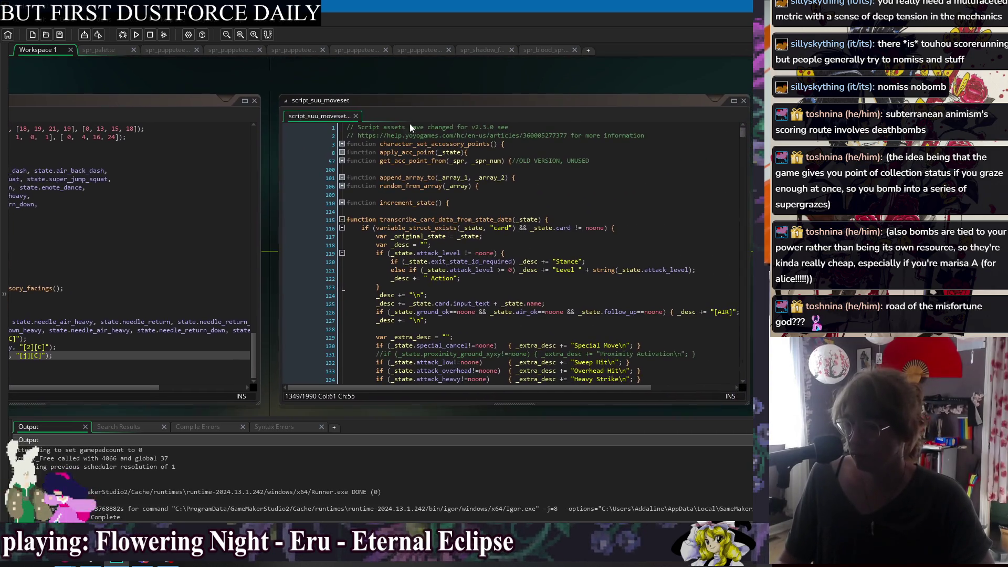
{"action": "scroll", "coordinate": [534, 227], "scroll_direction": "down", "scroll_amount": 3}
{"action": "scroll", "coordinate": [494, 273], "scroll_direction": "up", "scroll_amount": 3}
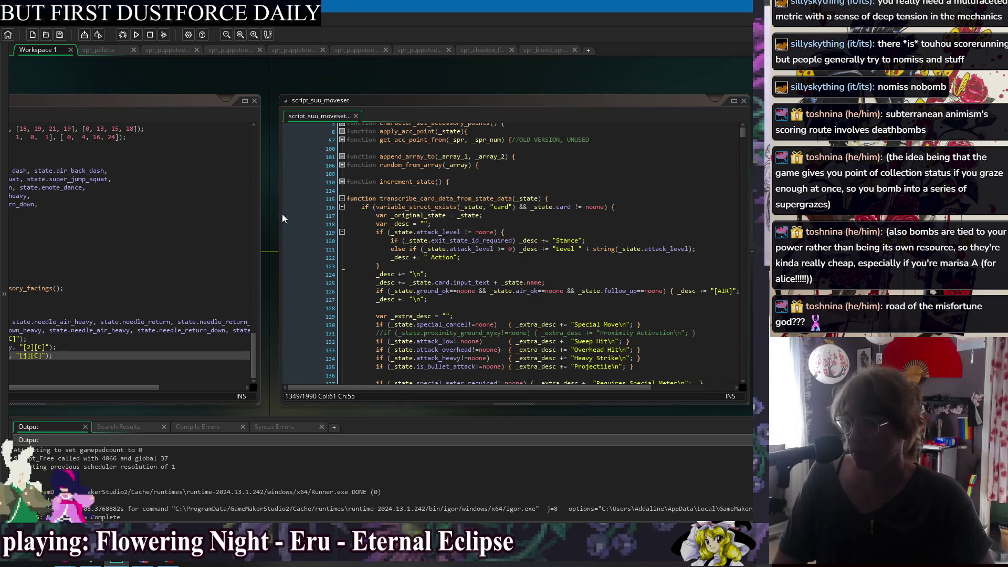
{"action": "left_click_drag", "start_coordinate": [168, 80], "coordinate": [355, 74]}
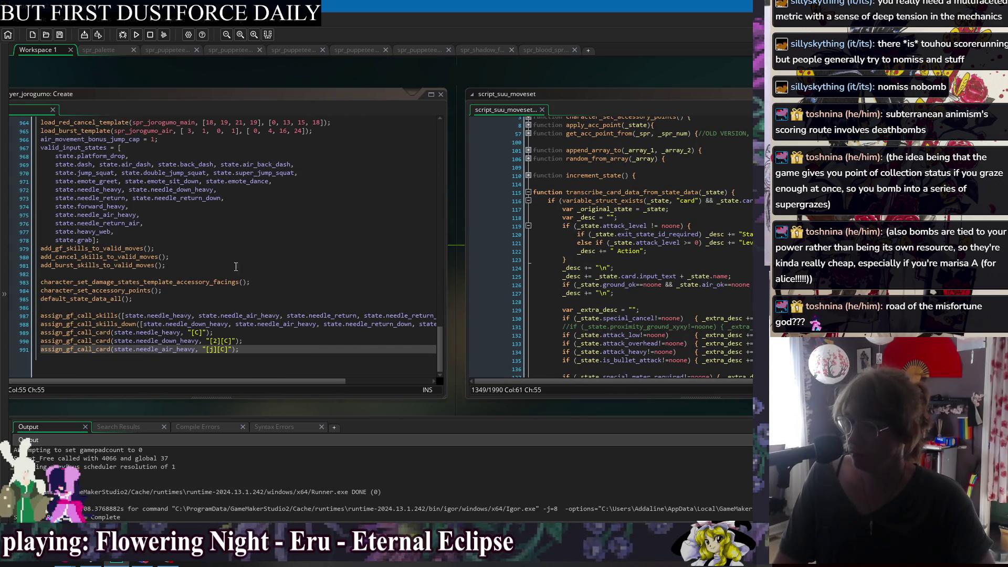
{"action": "left_click", "coordinate": [94, 341]}
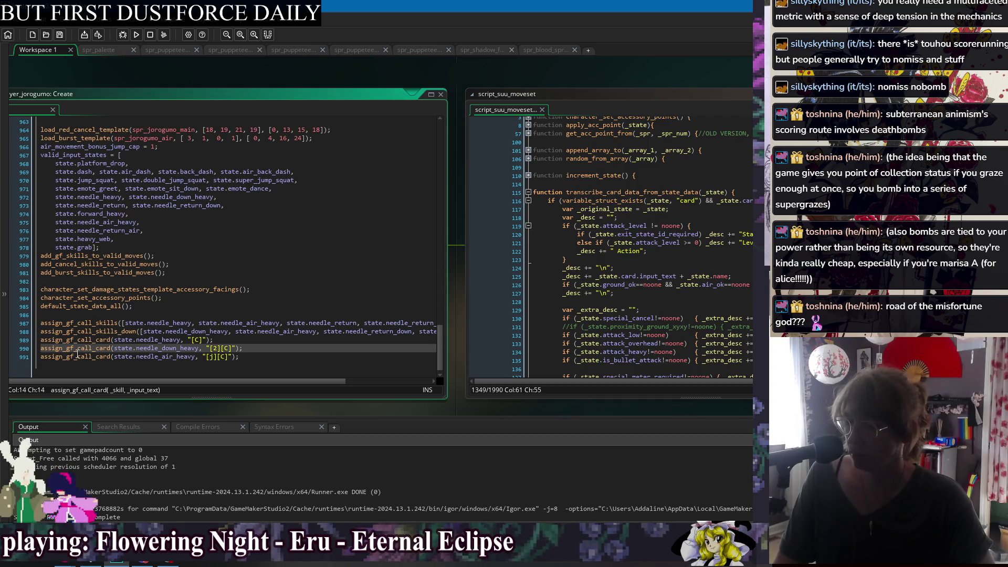
{"action": "middle_click", "coordinate": [77, 354]}
{"action": "left_click", "coordinate": [608, 229]}
Add a commented state_data[_skill].card_copy = copy_card; line after array_push and save
{"action": "key", "text": "Return"}
{"action": "key", "text": "Return"}
{"action": "type", "text": "state_data"}
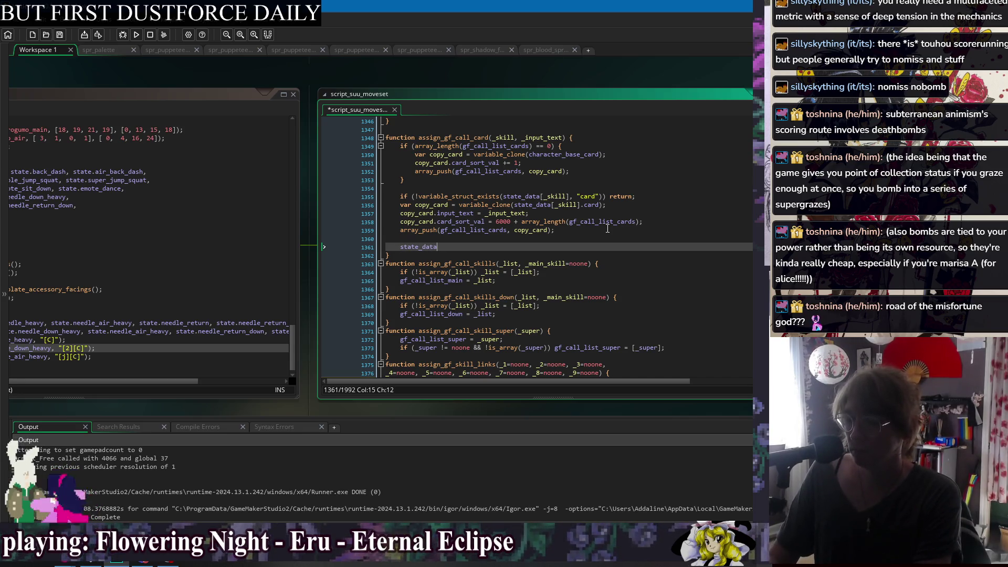
{"action": "type", "text": "[_skill].card_copy = copy_card;"}
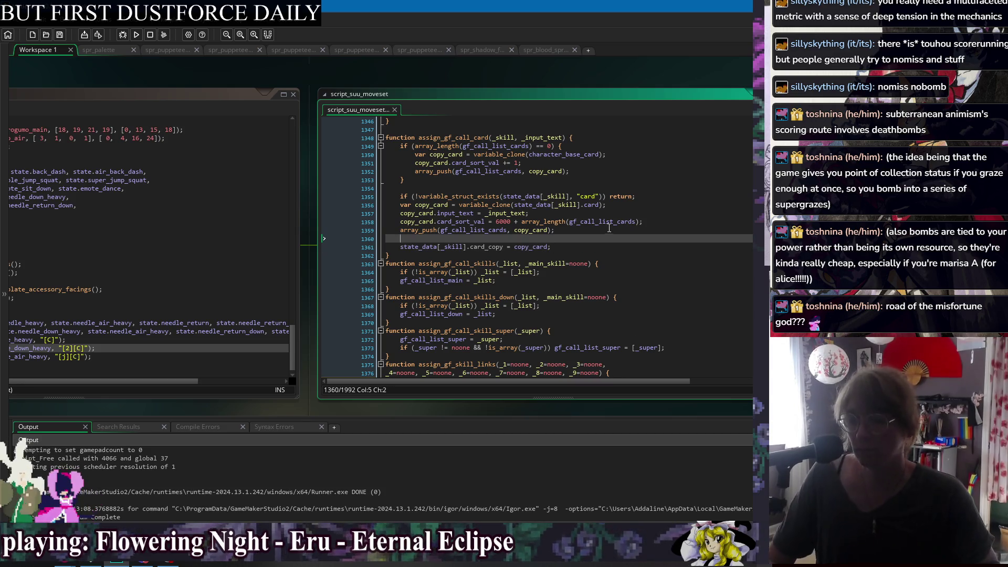
{"action": "left_click", "coordinate": [494, 247]}
{"action": "double_click", "coordinate": [494, 247]}
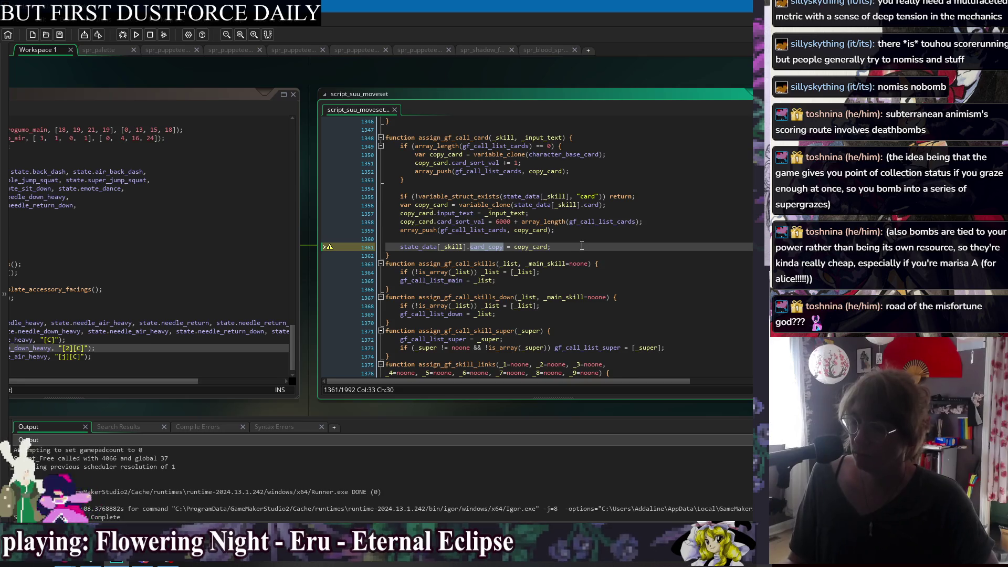
{"action": "left_click", "coordinate": [532, 238]}
{"action": "type", "text": "/"}
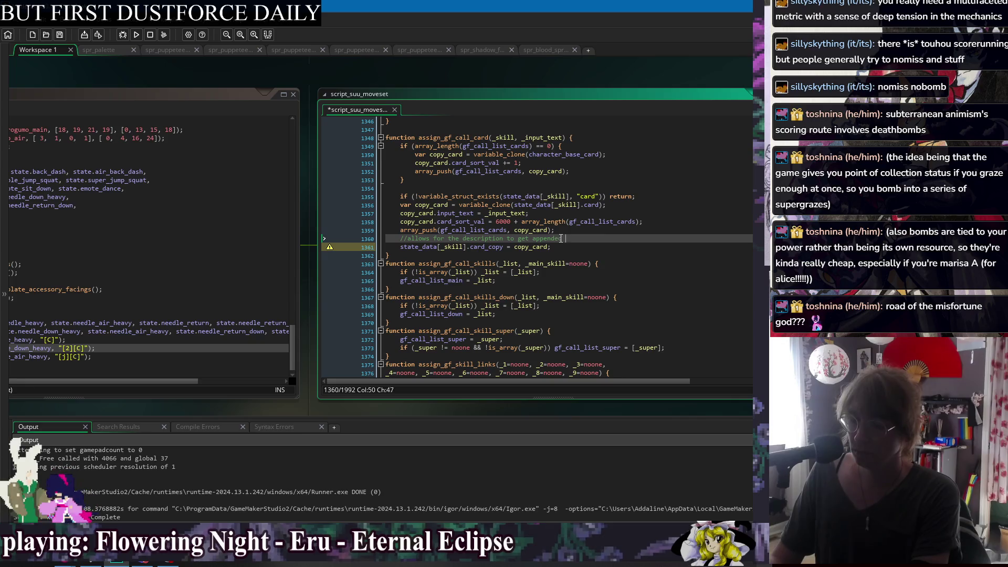
{"action": "key", "text": "ctrl+s"}
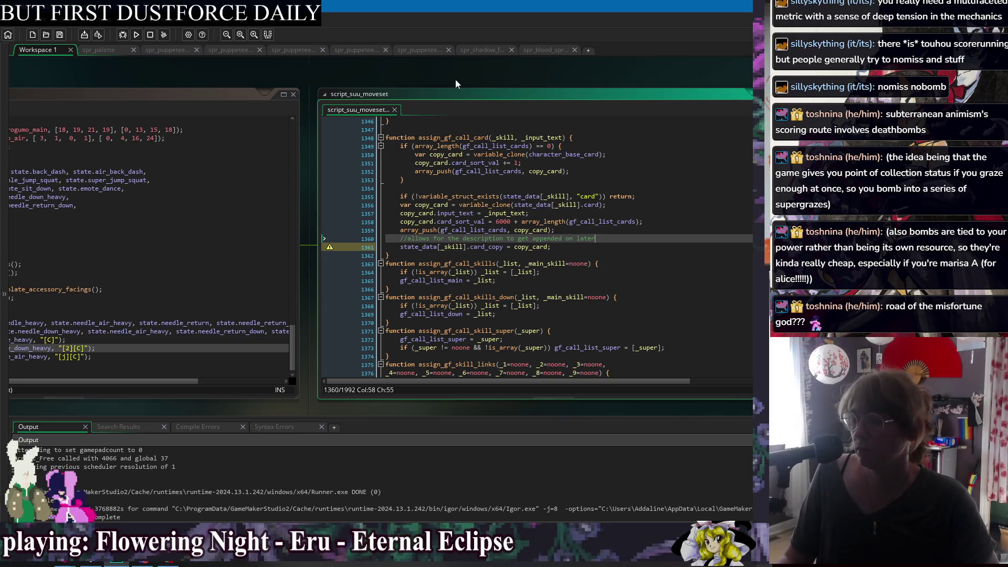
Open the obj_character events window from the workspace Windows menu
{"action": "right_click", "coordinate": [427, 66]}
{"action": "mouse_move", "coordinate": [438, 79]}
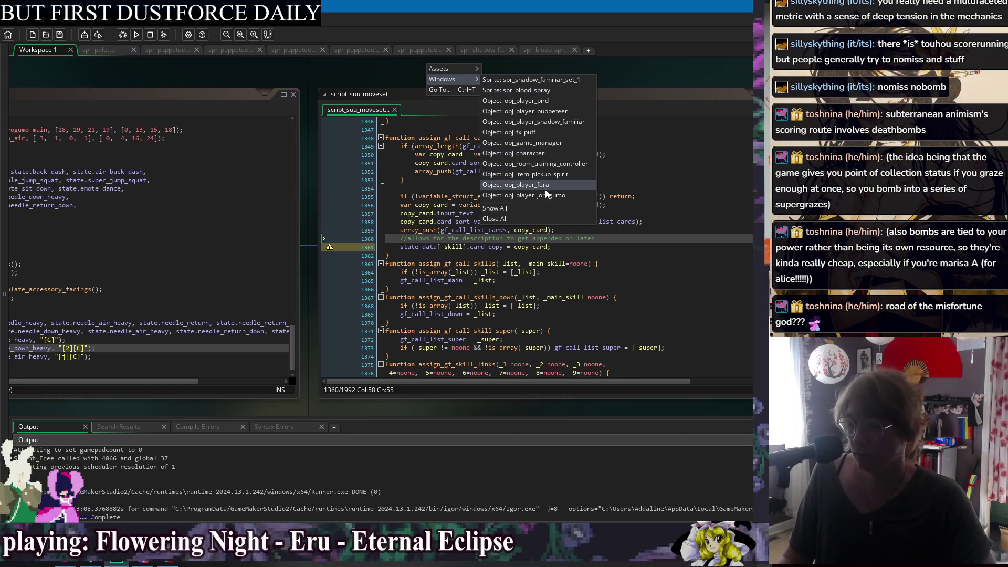
{"action": "left_click", "coordinate": [546, 153]}
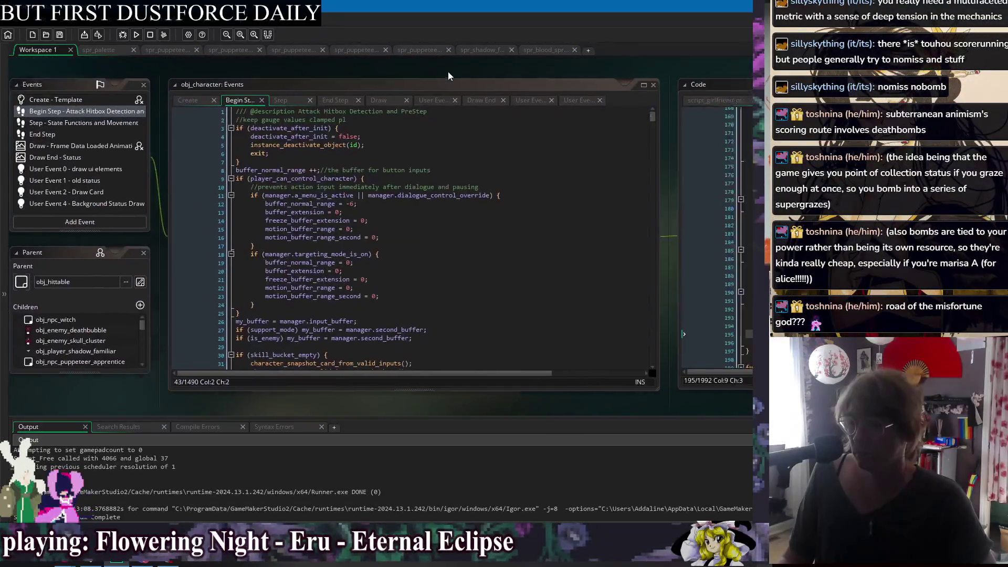
Add an if check for _state.card_copy after line 195 of script_suu_moveset
{"action": "left_click_drag", "start_coordinate": [635, 77], "coordinate": [340, 72]}
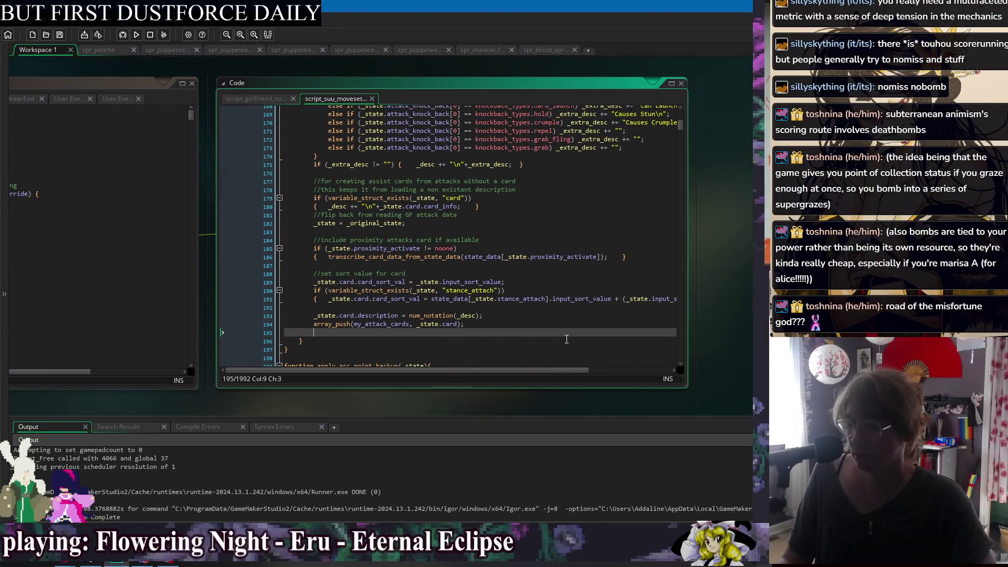
{"action": "key", "text": "Return"}
{"action": "type", "text": "if (variable_struct_exists(_state, \"card_copy"}
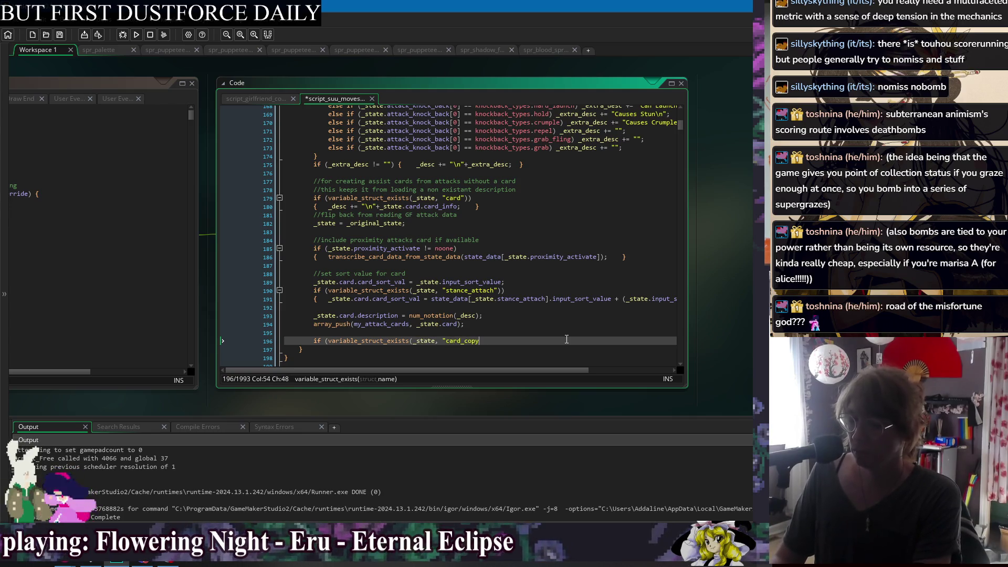
{"action": "type", "text": ")"}
{"action": "key", "text": "Return"}
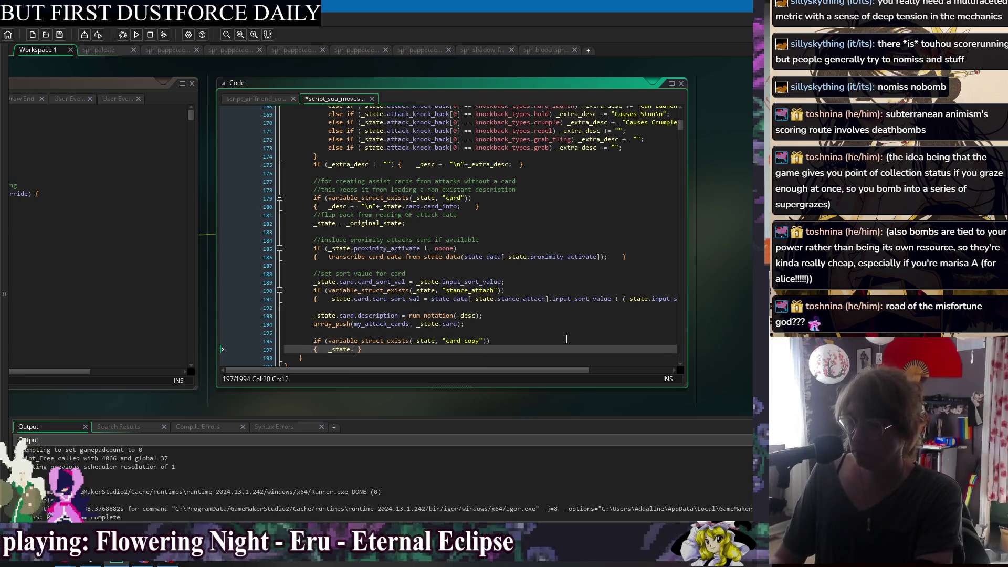
{"action": "key", "text": "BackSpace"}
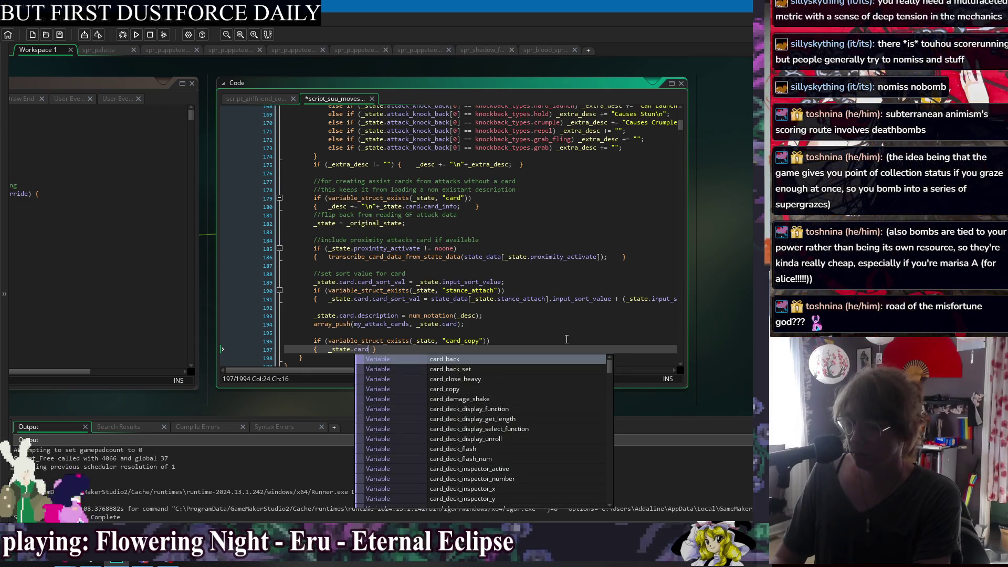
{"action": "type", "text": "_copy.de"}
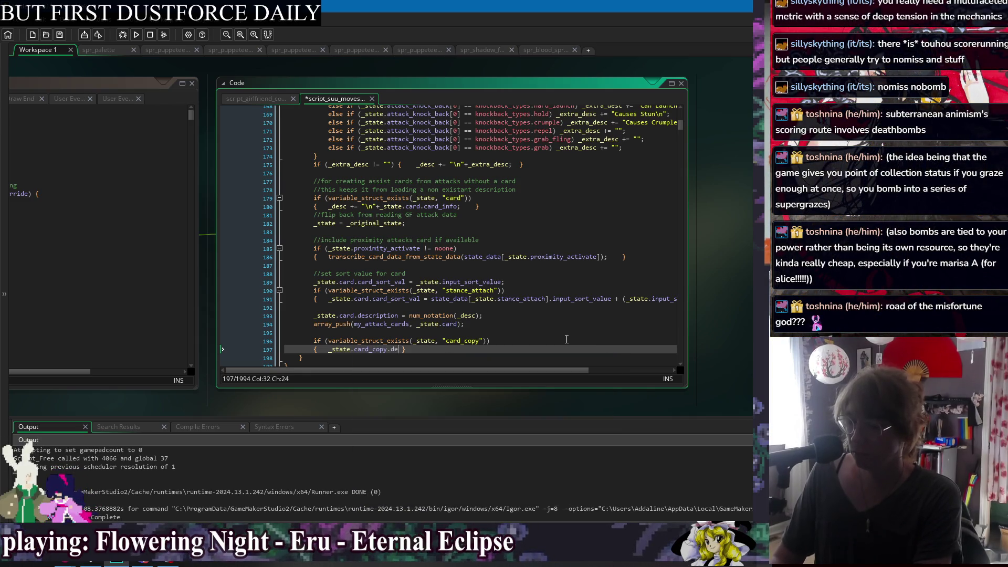
{"action": "type", "text": "on ="}
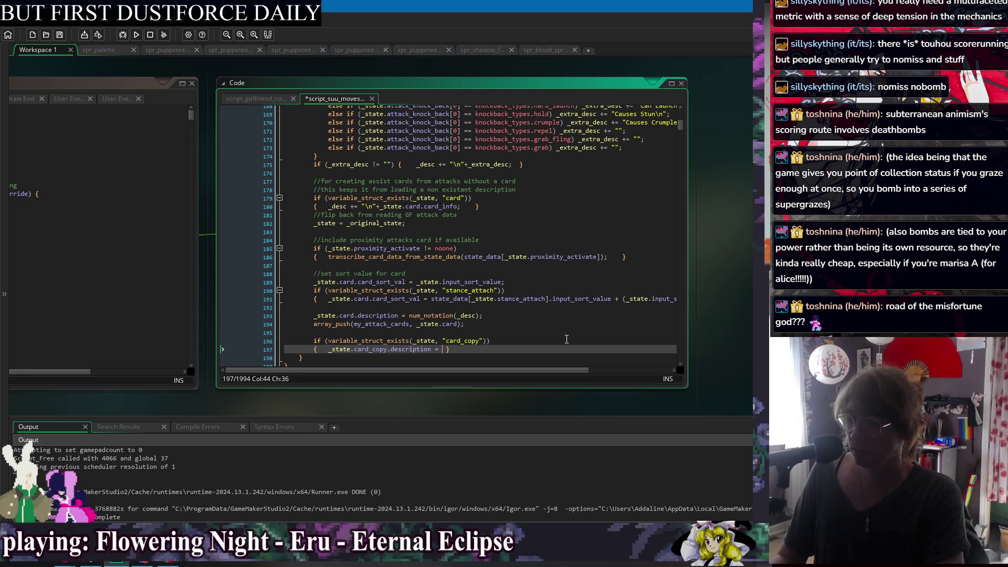
Finish line 197 as _state.card_copy.description = _state.card.description; and save the script
{"action": "left_click_drag", "start_coordinate": [411, 311], "coordinate": [445, 312]}
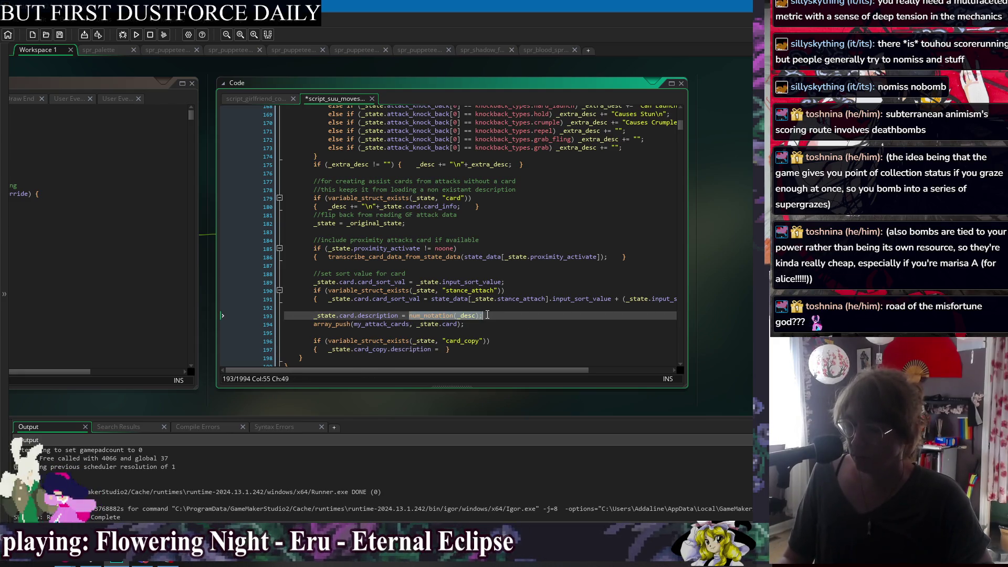
{"action": "left_click", "coordinate": [314, 315]}
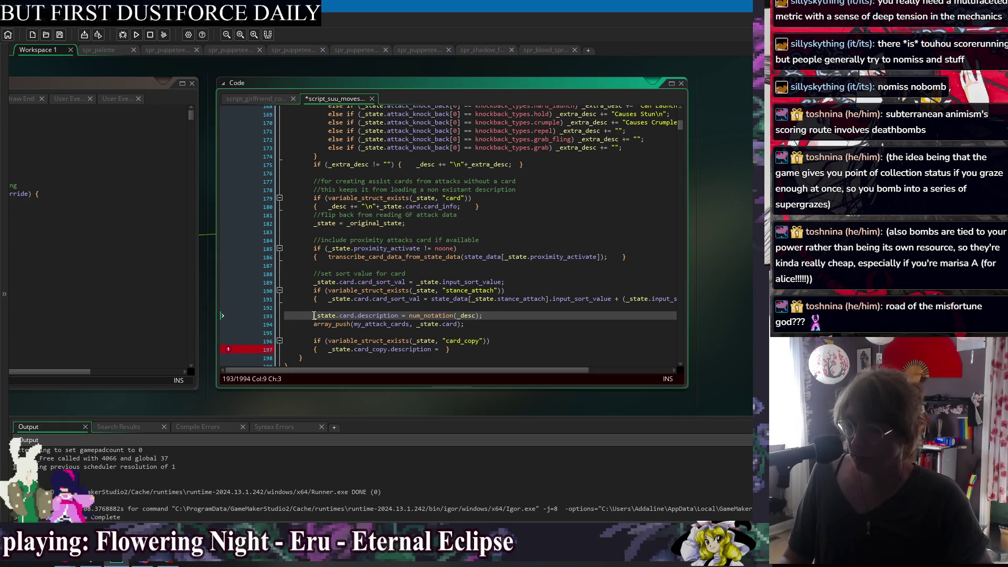
{"action": "left_click", "coordinate": [444, 349]}
{"action": "type", "text": "_state.card.description"}
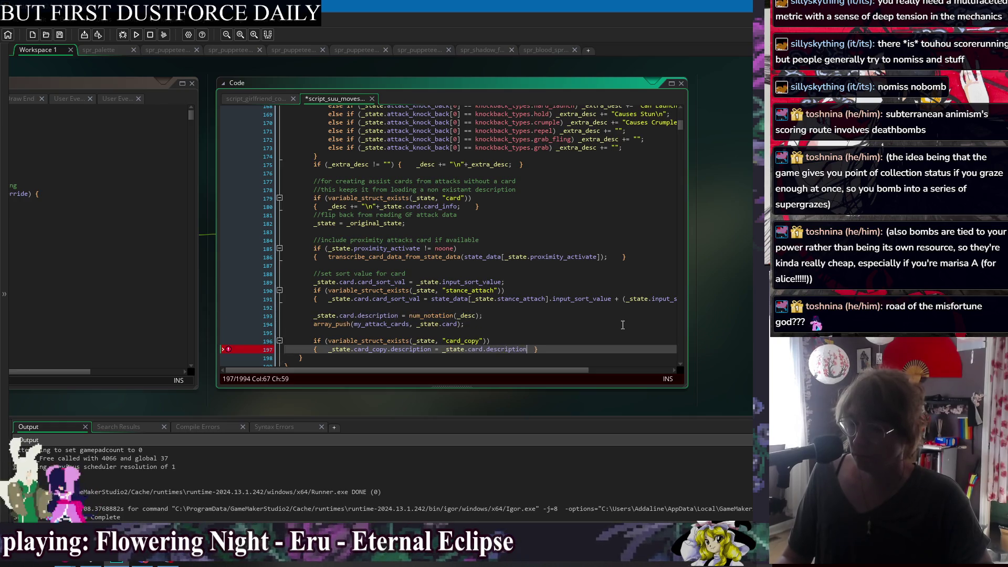
{"action": "type", "text": ";"}
{"action": "key", "text": "ctrl+s"}
{"action": "left_click", "coordinate": [601, 330]}
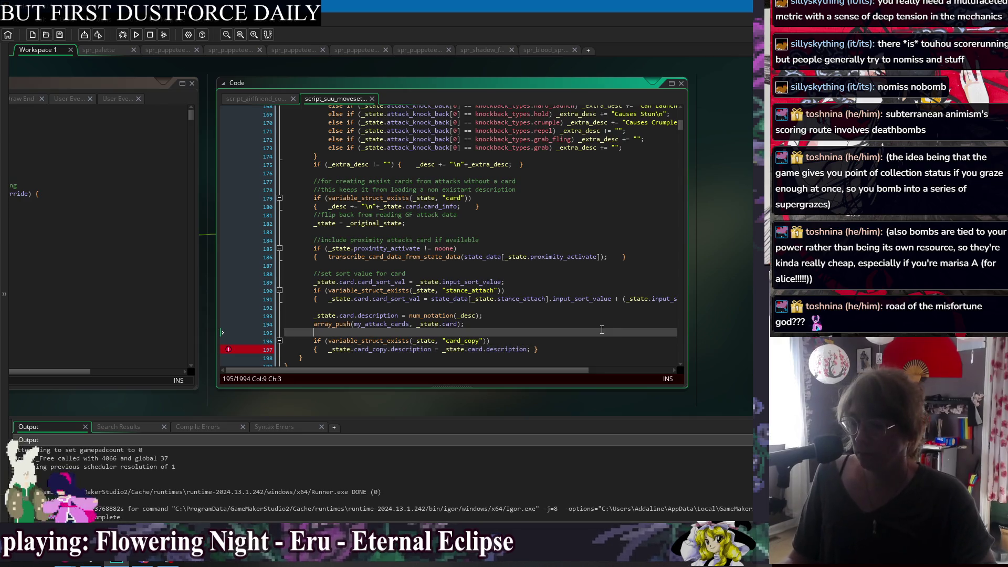
{"action": "left_click", "coordinate": [633, 351]}
{"action": "left_click", "coordinate": [605, 359]}
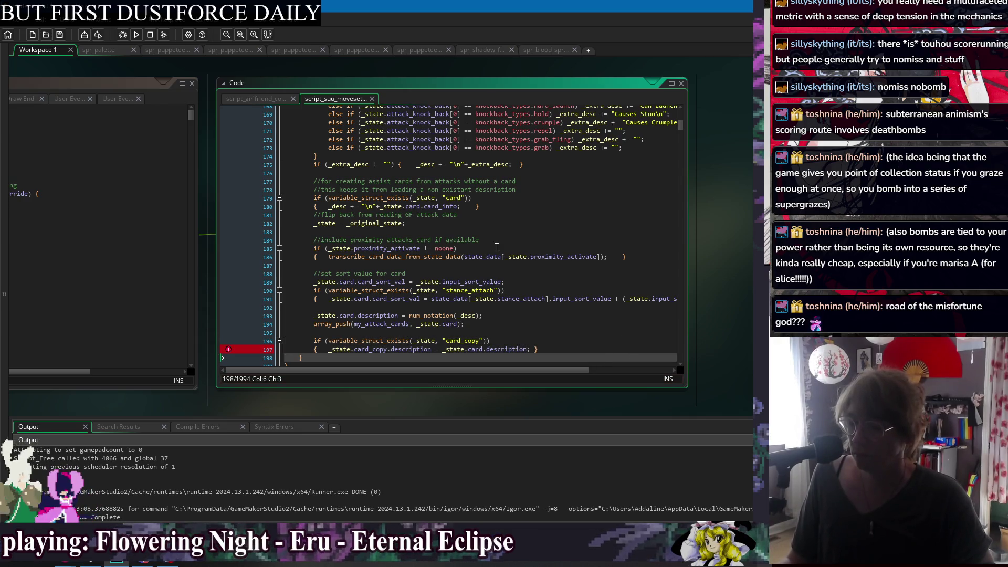
Run the project to compile and launch the game with the edited moveset script
{"action": "left_click", "coordinate": [136, 34]}
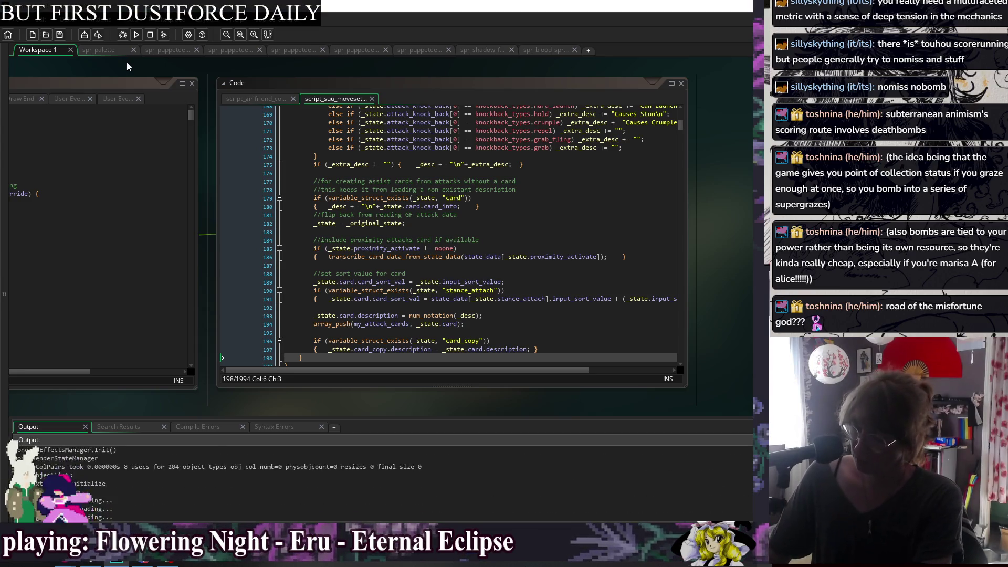
Open the Glossary skill grid and check the j.GF Air Heavy card's description
{"action": "key", "text": "Down"}
{"action": "key", "text": "z"}
{"action": "key", "text": "z"}
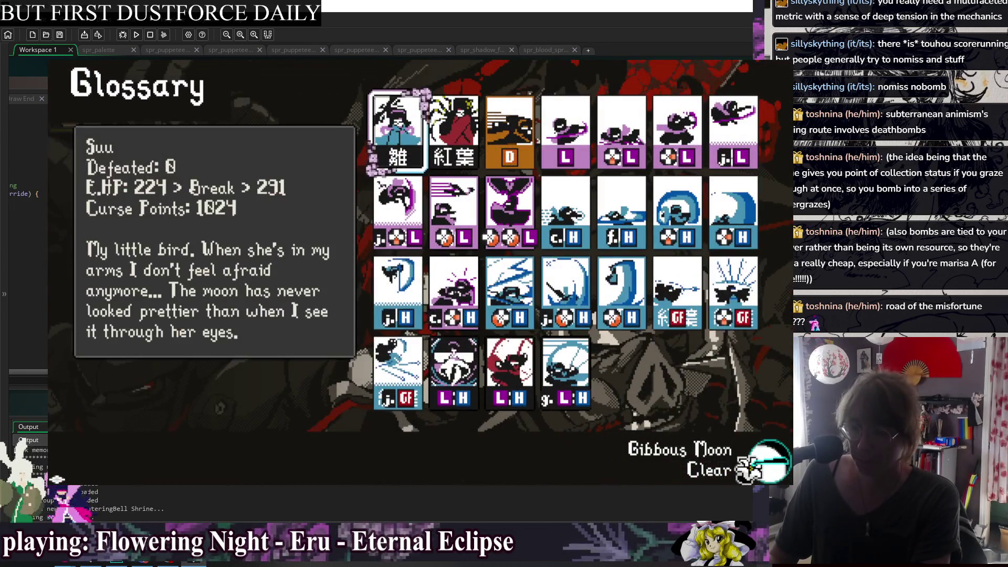
{"action": "key", "text": "Down"}
{"action": "key", "text": "Down"}
{"action": "key", "text": "Down"}
{"action": "key", "text": "Right"}
{"action": "key", "text": "Up"}
{"action": "key", "text": "Right"}
{"action": "key", "text": "Right"}
{"action": "key", "text": "Right"}
{"action": "key", "text": "Right"}
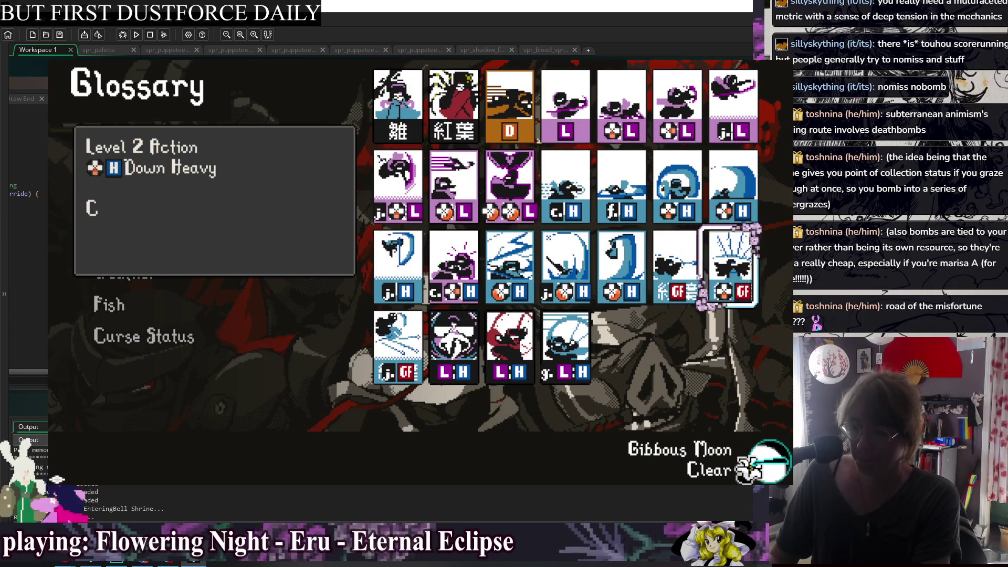
{"action": "key", "text": "Right"}
{"action": "key", "text": "Left"}
{"action": "key", "text": "Left"}
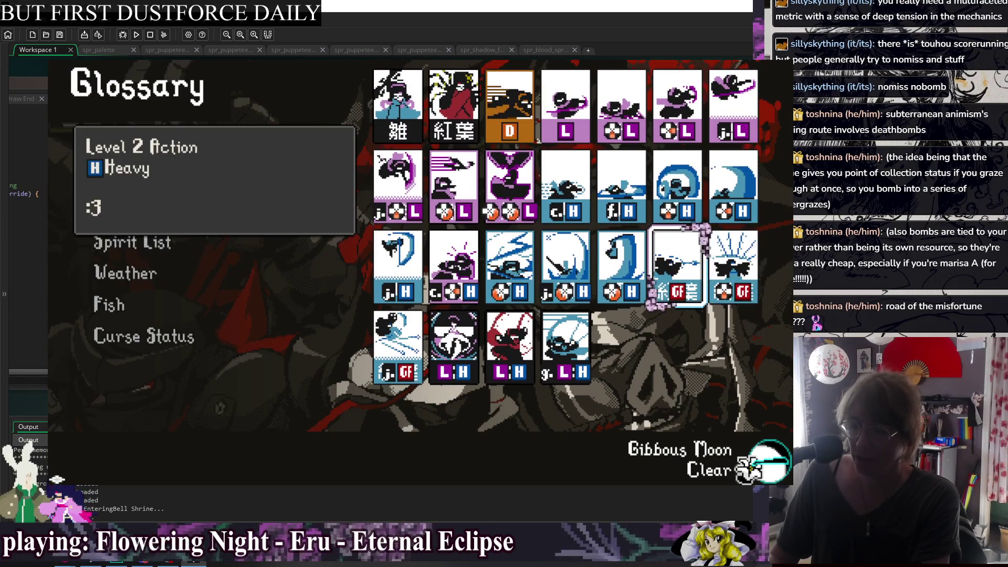
{"action": "key", "text": "Right"}
{"action": "key", "text": "Right"}
{"action": "key", "text": "Left"}
{"action": "key", "text": "Left"}
{"action": "key", "text": "Right"}
{"action": "key", "text": "Right"}
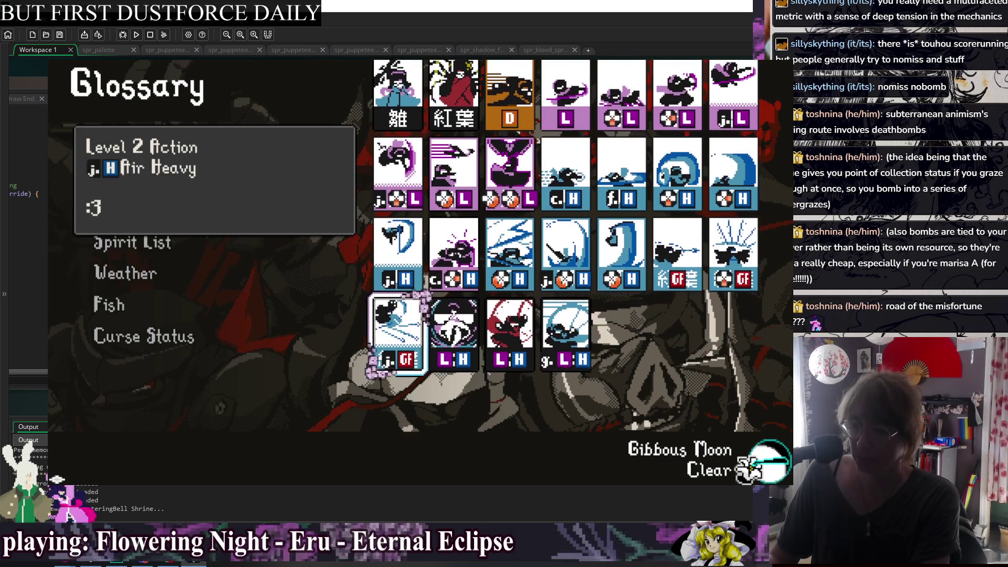
{"action": "key", "text": "Left"}
{"action": "key", "text": "Right"}
{"action": "key", "text": "Left"}
{"action": "key", "text": "Left"}
{"action": "key", "text": "Right"}
{"action": "key", "text": "Right"}
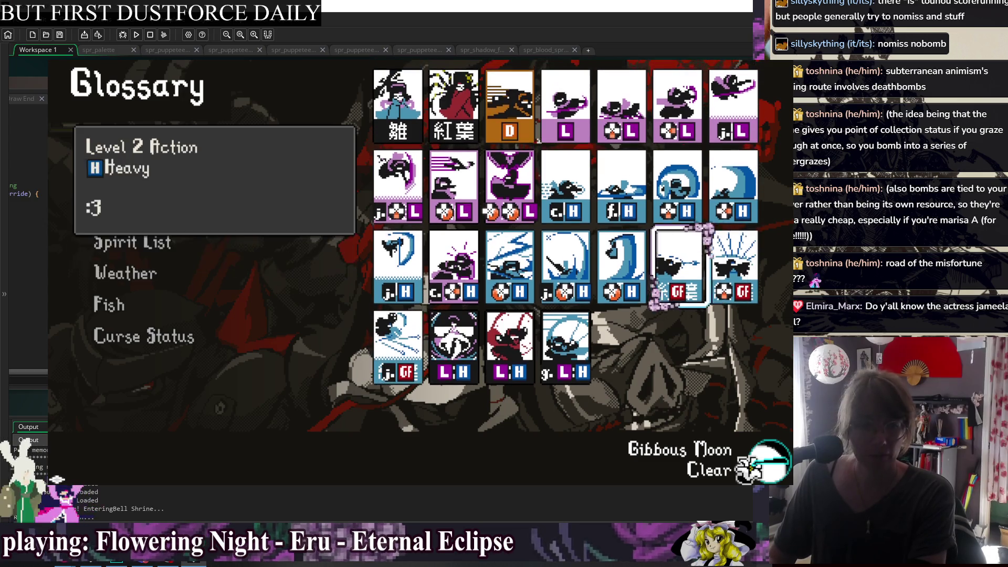
Compare the GF Heavy card's description with Down Heavy, then return to Suu's card
{"action": "key", "text": "Left"}
{"action": "key", "text": "Right"}
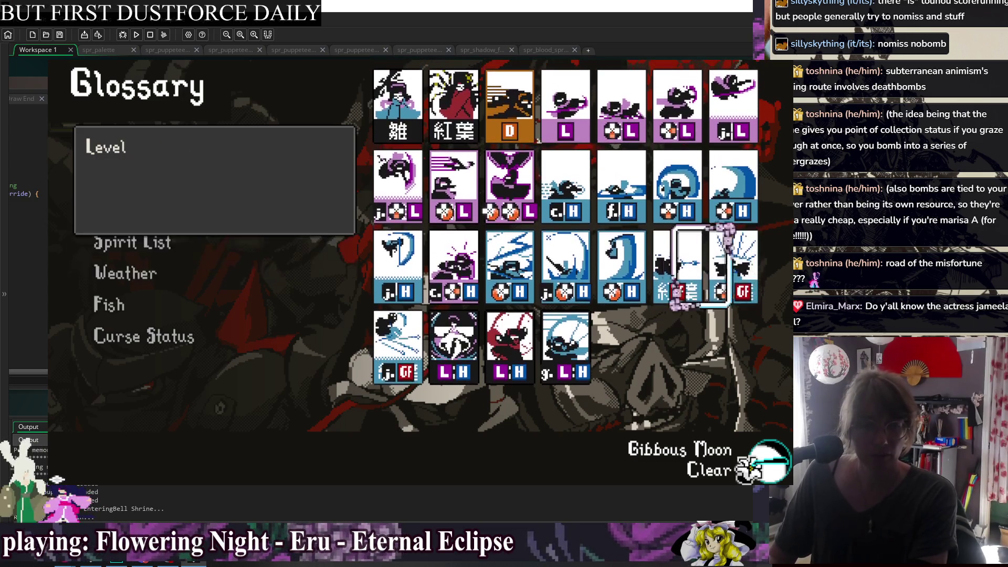
{"action": "key", "text": "Left"}
{"action": "key", "text": "Left"}
{"action": "key", "text": "Left"}
{"action": "key", "text": "Right"}
{"action": "key", "text": "Right"}
{"action": "key", "text": "Left"}
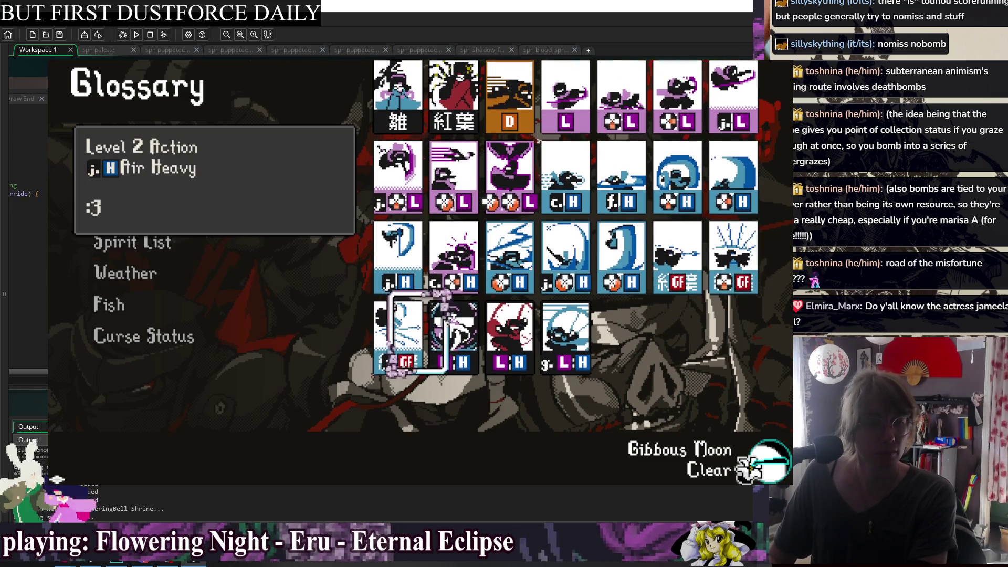
{"action": "key", "text": "Up"}
{"action": "key", "text": "Right"}
{"action": "key", "text": "Right"}
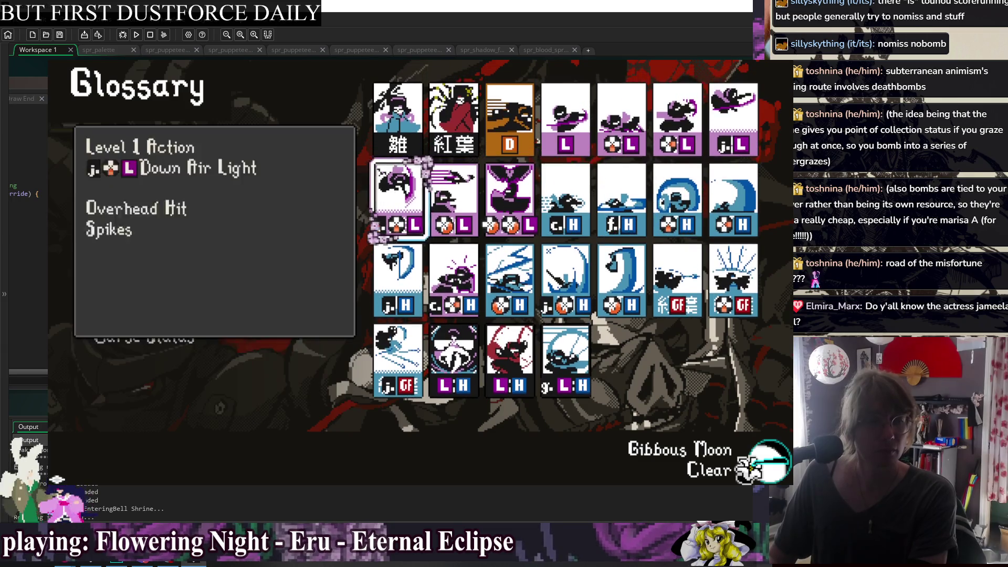
{"action": "key", "text": "Up"}
{"action": "key", "text": "Left"}
{"action": "key", "text": "Left"}
{"action": "key", "text": "Down"}
{"action": "key", "text": "Down"}
{"action": "key", "text": "Right"}
{"action": "key", "text": "Right"}
{"action": "key", "text": "Left"}
{"action": "key", "text": "Left"}
{"action": "key", "text": "Down"}
{"action": "key", "text": "Up"}
{"action": "key", "text": "Left"}
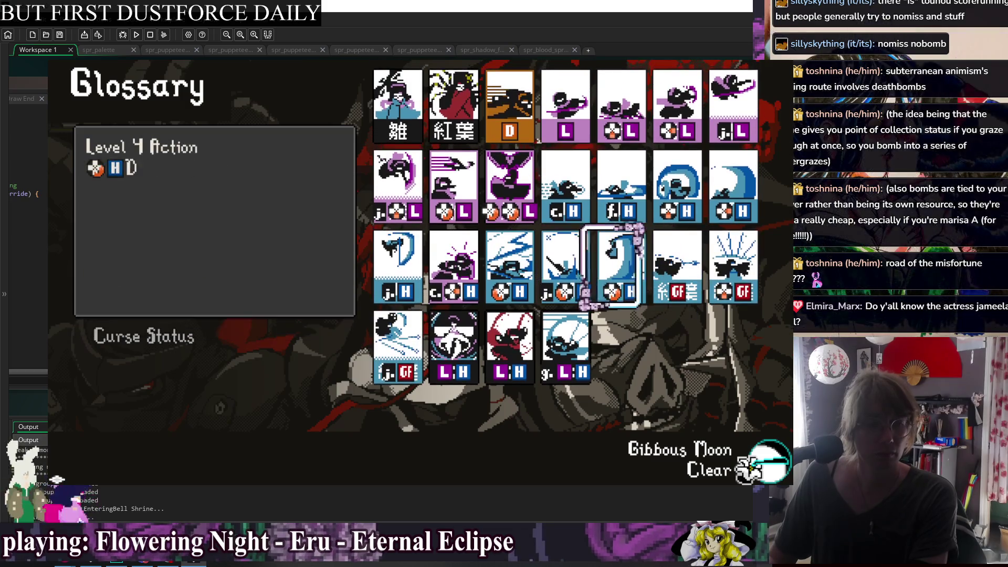
{"action": "key", "text": "Right"}
{"action": "key", "text": "Right"}
{"action": "key", "text": "Left"}
{"action": "key", "text": "Left"}
{"action": "key", "text": "Up"}
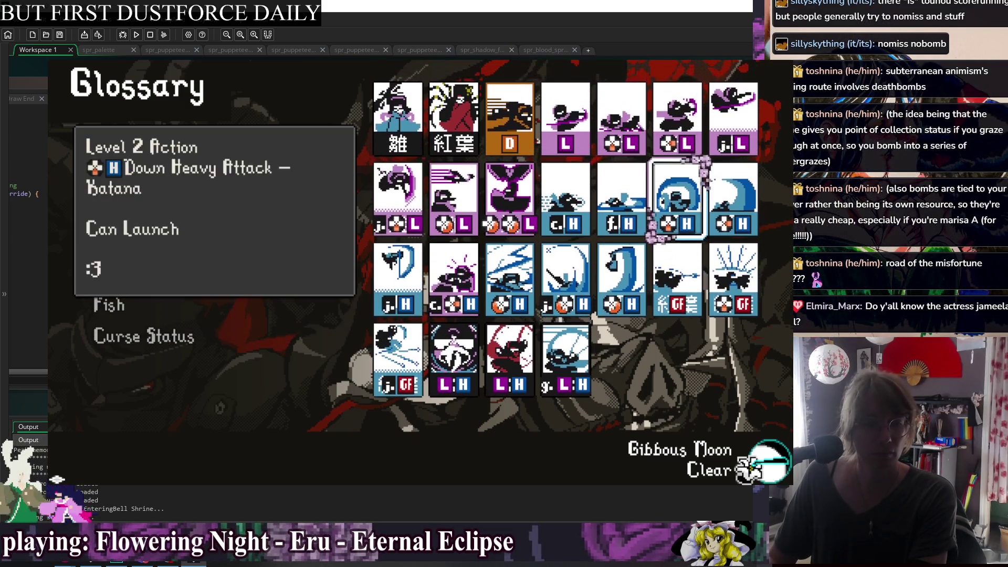
{"action": "key", "text": "Up"}
{"action": "key", "text": "Left"}
{"action": "key", "text": "Left"}
{"action": "key", "text": "Left"}
{"action": "key", "text": "Left"}
{"action": "key", "text": "Left"}
{"action": "key", "text": "Right"}
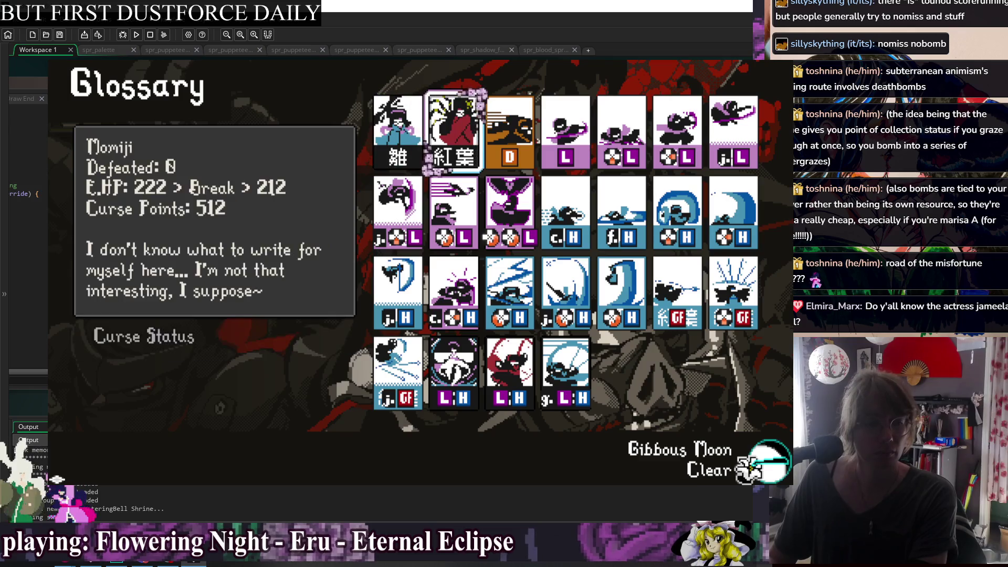
{"action": "key", "text": "Left"}
{"action": "key", "text": "Left"}
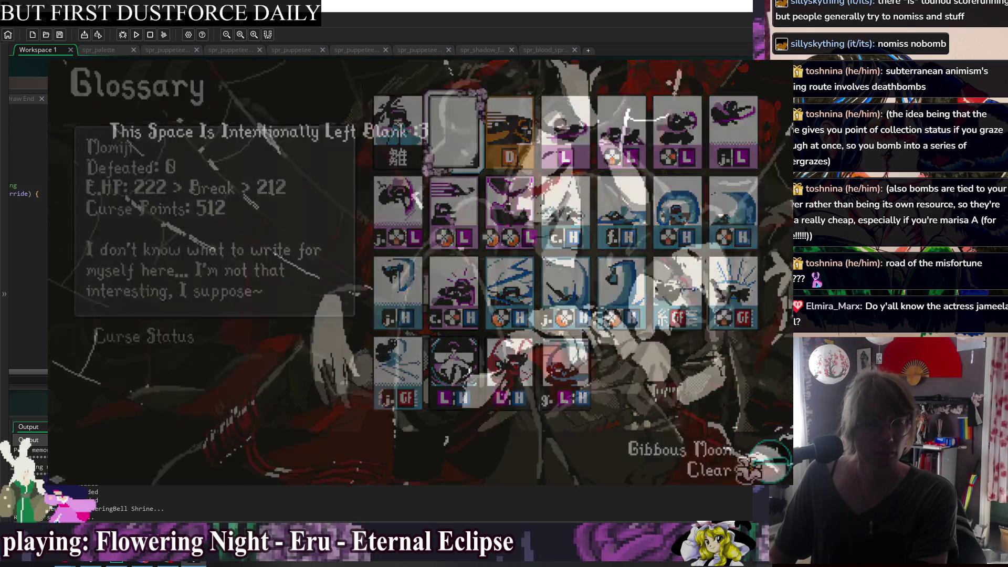
{"action": "key", "text": "Left"}
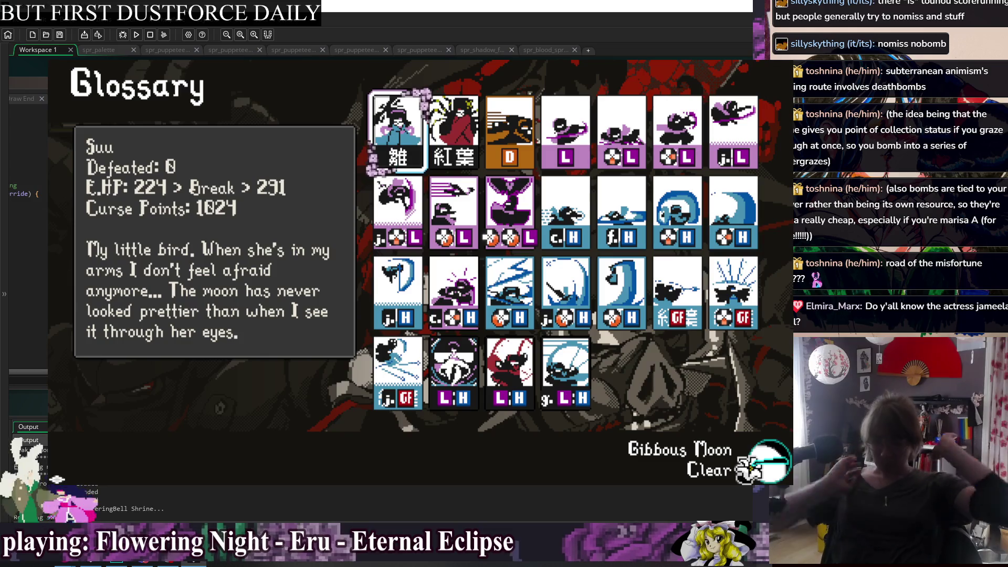
Compare the GF Heavy and j.GF Air Heavy call card descriptions in the Glossary
{"action": "key", "text": "Down"}
{"action": "key", "text": "Down"}
{"action": "key", "text": "Down"}
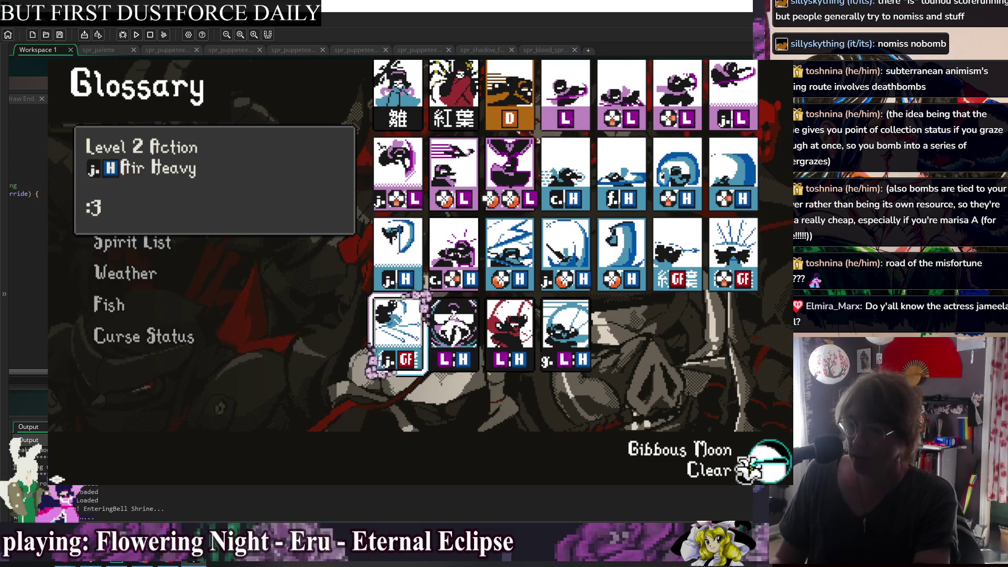
{"action": "key", "text": "Left"}
{"action": "key", "text": "Left"}
{"action": "key", "text": "Left"}
{"action": "key", "text": "Up"}
{"action": "key", "text": "Up"}
{"action": "key", "text": "Down"}
{"action": "key", "text": "Down"}
{"action": "key", "text": "Right"}
{"action": "key", "text": "Right"}
{"action": "key", "text": "Right"}
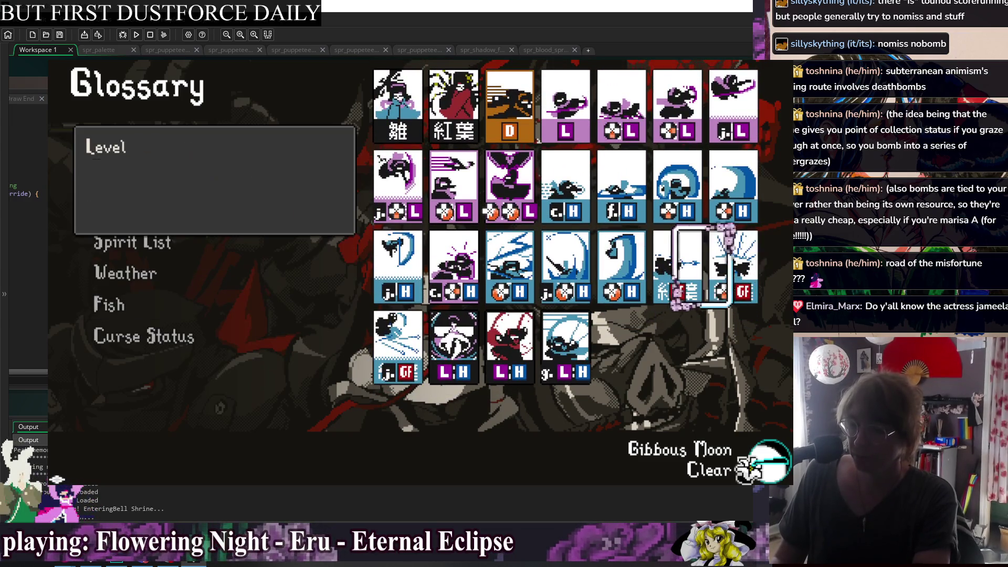
{"action": "key", "text": "Right"}
{"action": "key", "text": "Left"}
{"action": "key", "text": "Left"}
{"action": "key", "text": "Left"}
{"action": "key", "text": "Left"}
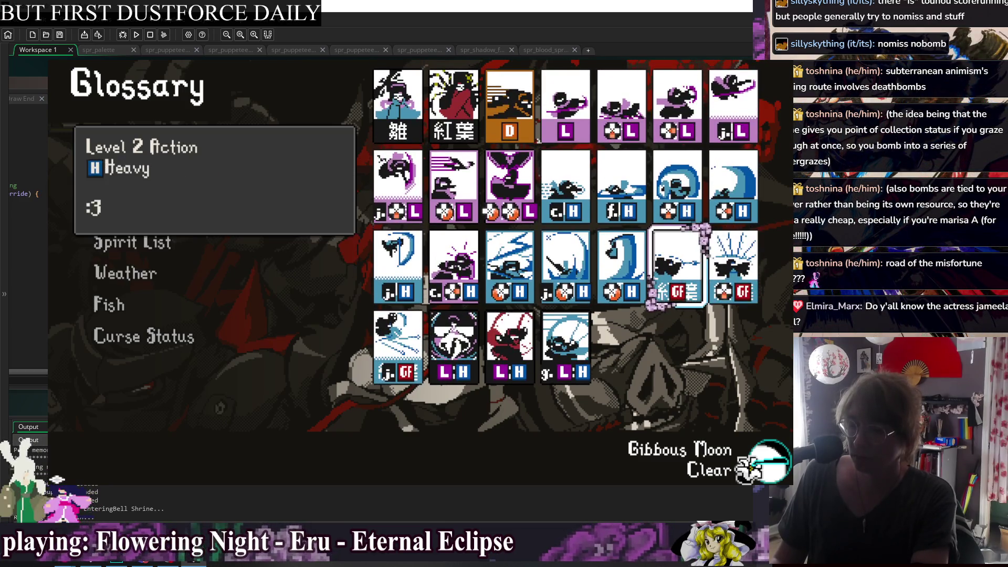
{"action": "key", "text": "Right"}
{"action": "key", "text": "Left"}
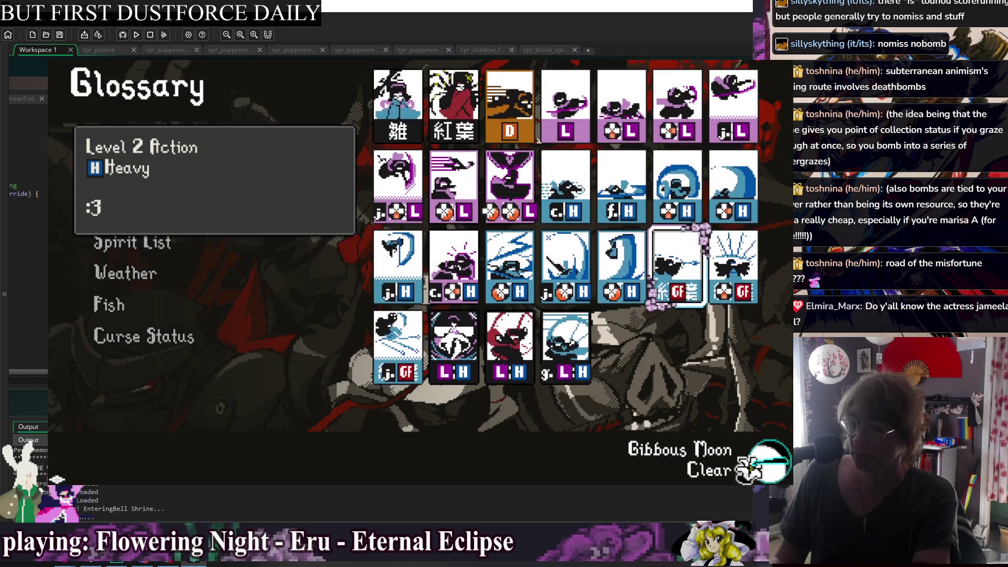
{"action": "key", "text": "Right"}
{"action": "key", "text": "Right"}
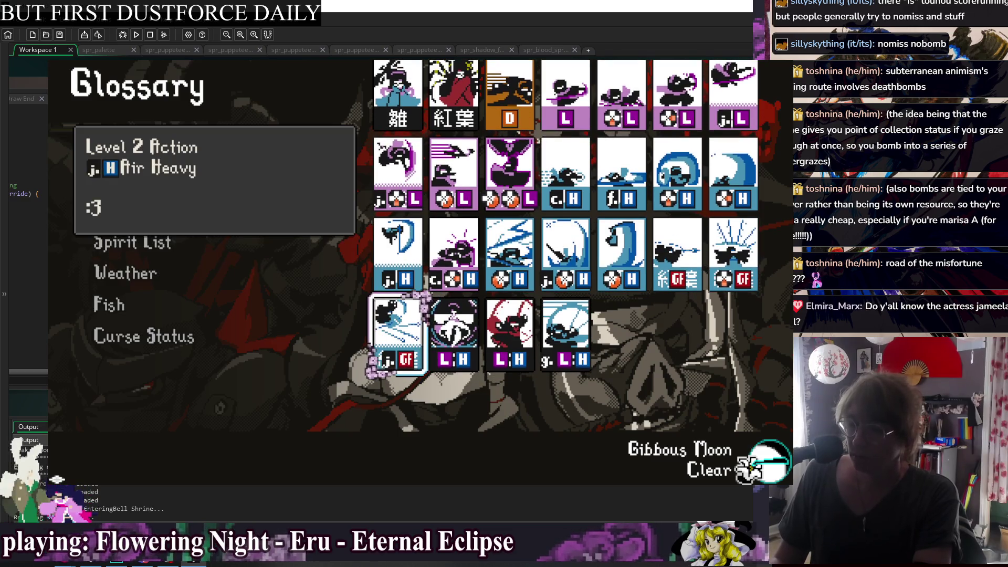
Check the Down Heavy and Heavy GF card descriptions, then close the game
{"action": "key", "text": "Up"}
{"action": "key", "text": "Up"}
{"action": "key", "text": "Right"}
{"action": "key", "text": "Right"}
{"action": "key", "text": "Right"}
{"action": "key", "text": "Down"}
{"action": "key", "text": "Right"}
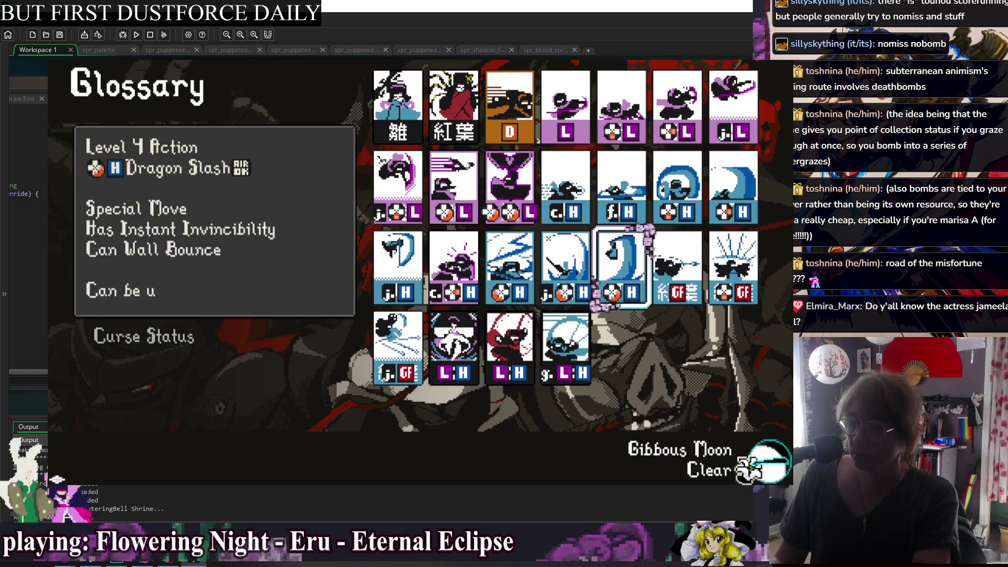
{"action": "key", "text": "Right"}
{"action": "key", "text": "Right"}
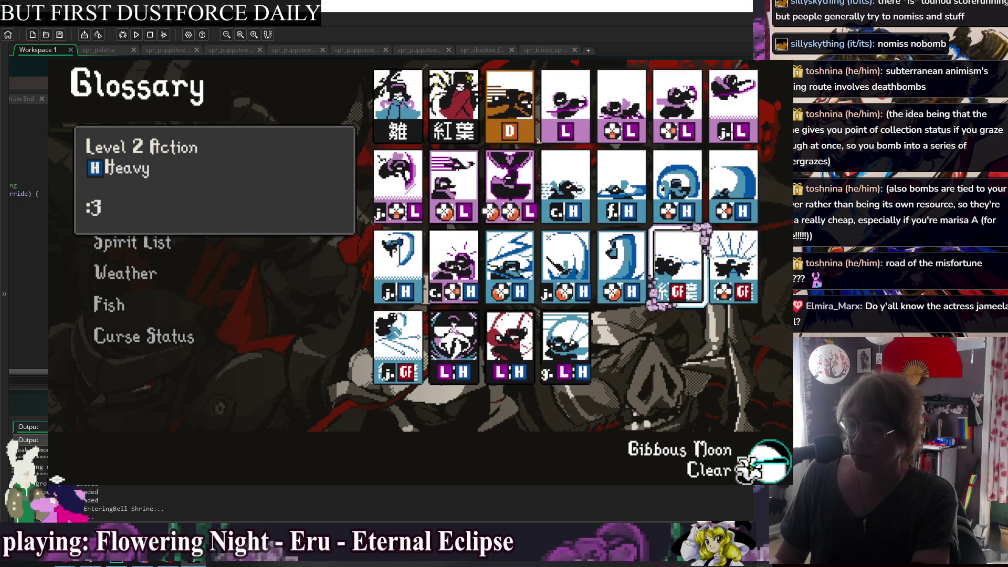
{"action": "key", "text": "Down"}
{"action": "key", "text": "Up"}
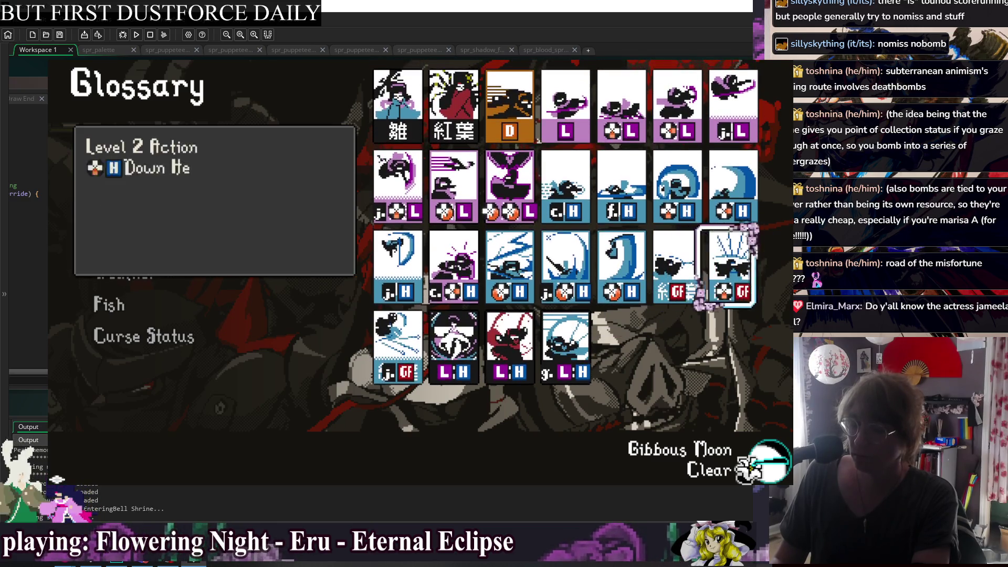
{"action": "key", "text": "Down"}
{"action": "key", "text": "Up"}
{"action": "key", "text": "Left"}
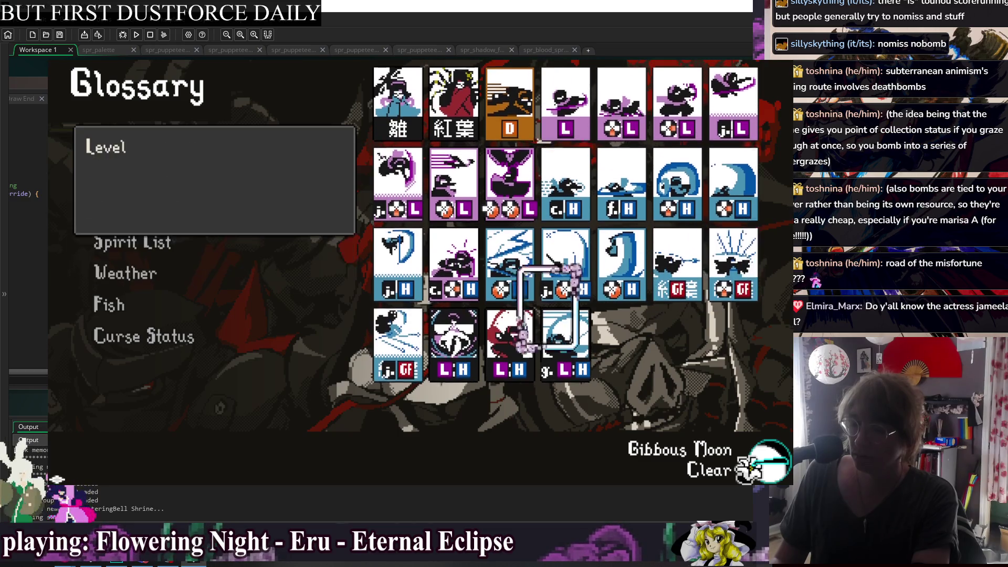
{"action": "key", "text": "Left"}
{"action": "key", "text": "Left"}
{"action": "key", "text": "Right"}
{"action": "key", "text": "Right"}
{"action": "key", "text": "Escape"}
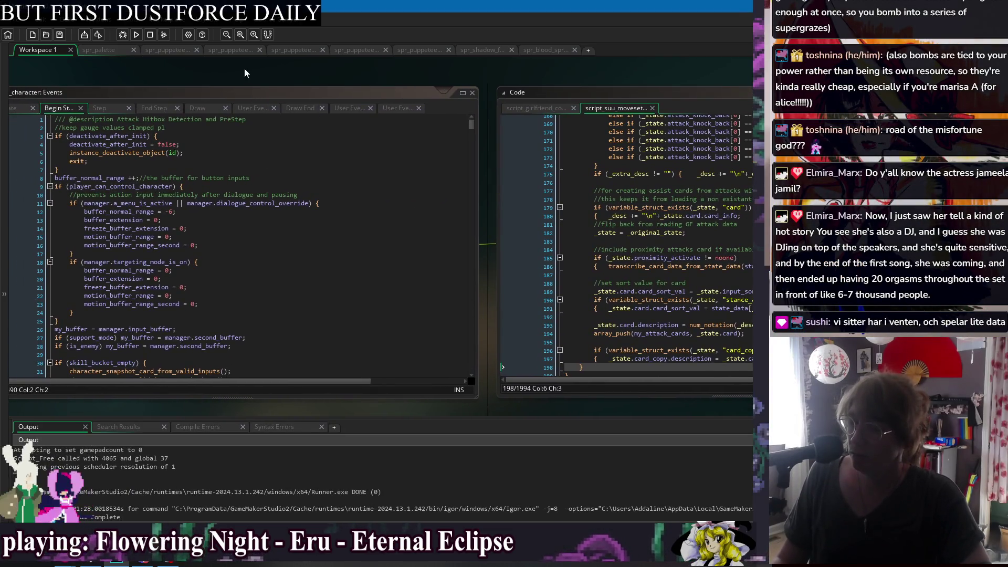
Duplicate the Heavy call card line in obj_player_jorogumo's Create event as needle_close_heavy, then run
{"action": "mouse_move", "coordinate": [236, 85]}
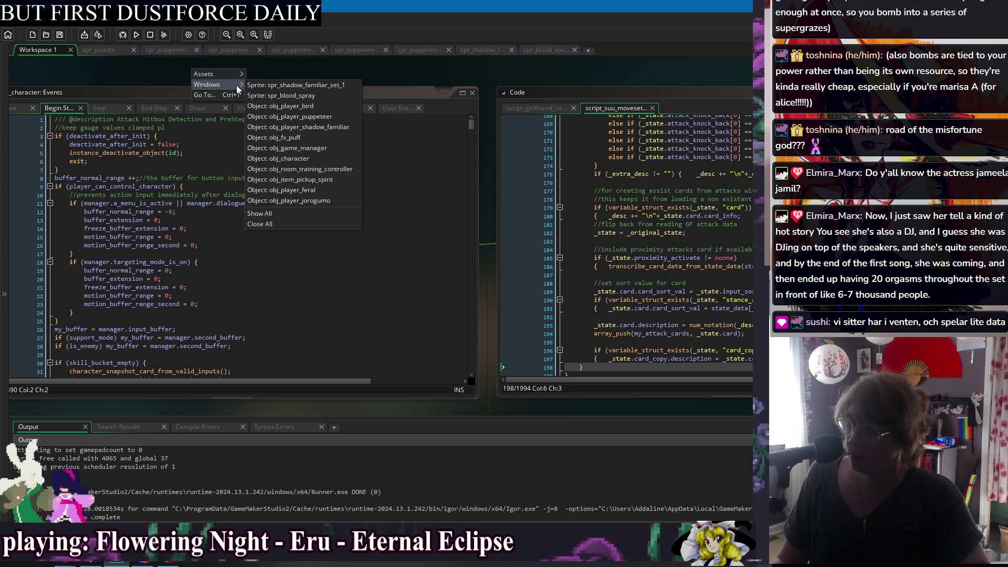
{"action": "left_click", "coordinate": [294, 169]}
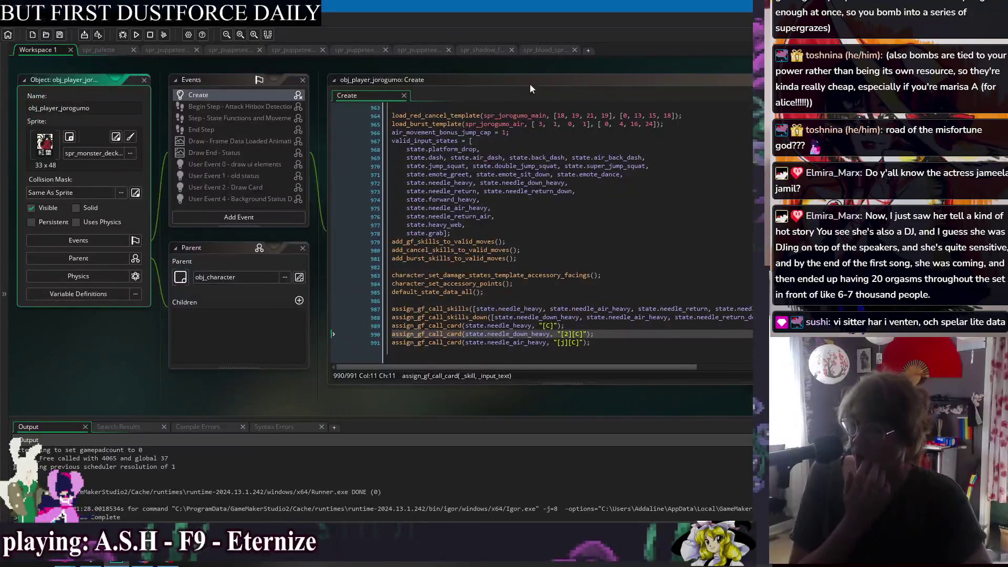
{"action": "key", "text": "ctrl+End"}
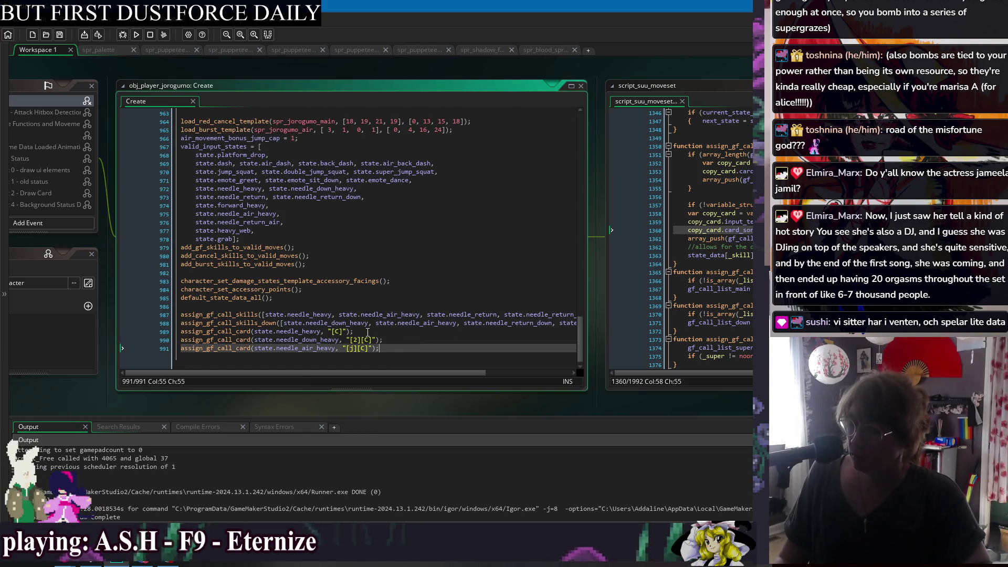
{"action": "left_click", "coordinate": [344, 334]}
{"action": "key", "text": "ctrl+d"}
{"action": "key", "text": "Up"}
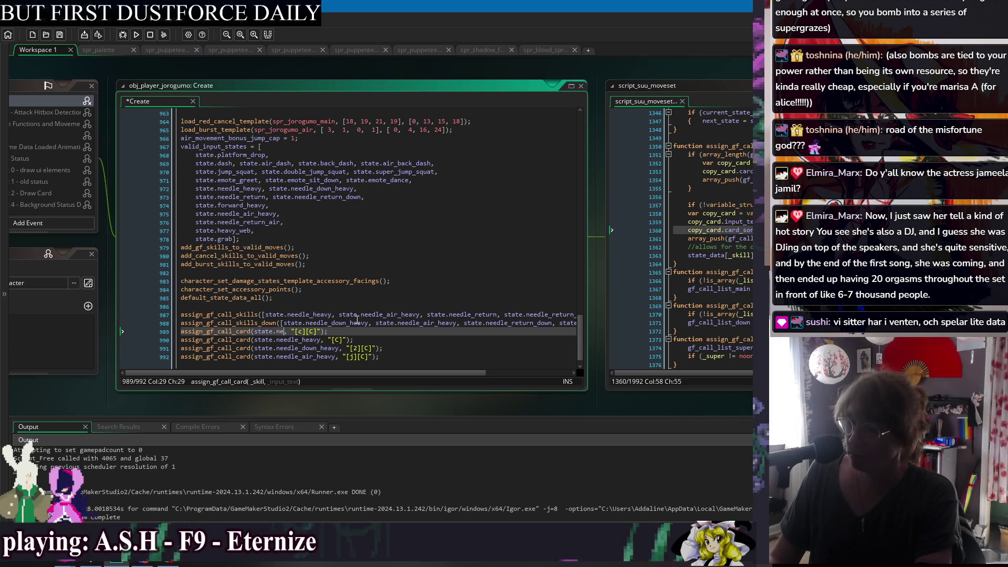
{"action": "type", "text": "edle_close_heavy"}
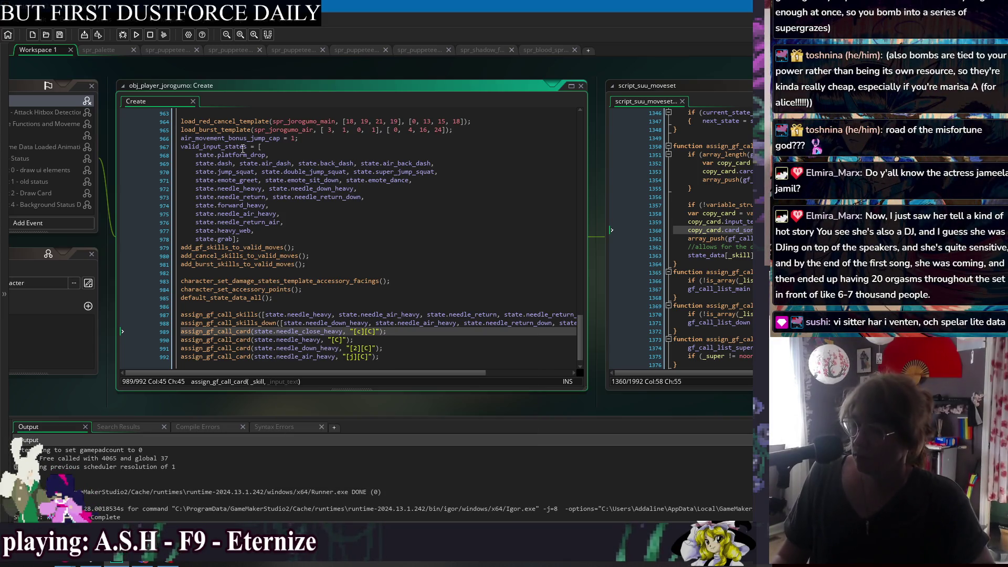
{"action": "left_click", "coordinate": [135, 37]}
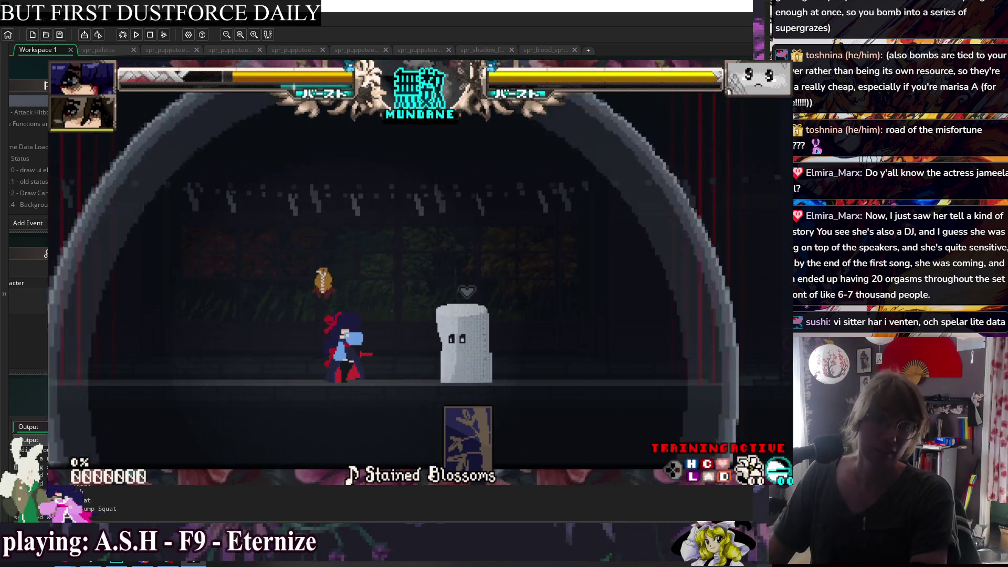
Open the training pause menu and back out of the Training Characters options
{"action": "key", "text": "Escape"}
{"action": "key", "text": "Down"}
{"action": "key", "text": "Down"}
{"action": "key", "text": "Return"}
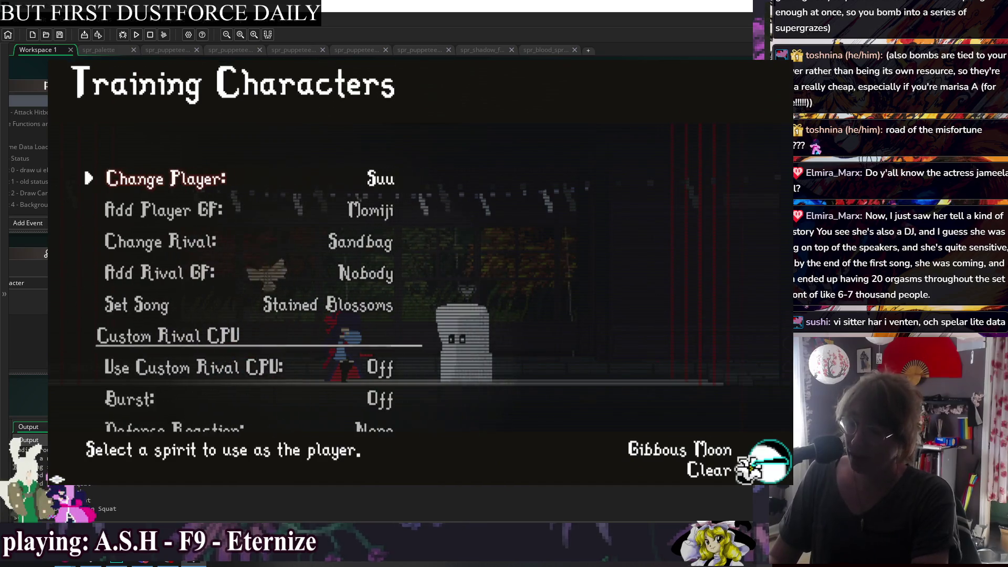
{"action": "key", "text": "Escape"}
{"action": "key", "text": "Up"}
{"action": "key", "text": "Up"}
{"action": "key", "text": "Return"}
{"action": "key", "text": "Escape"}
Open the Glossary's Skill List card grid from the main pause menu
{"action": "key", "text": "Return"}
{"action": "key", "text": "Escape"}
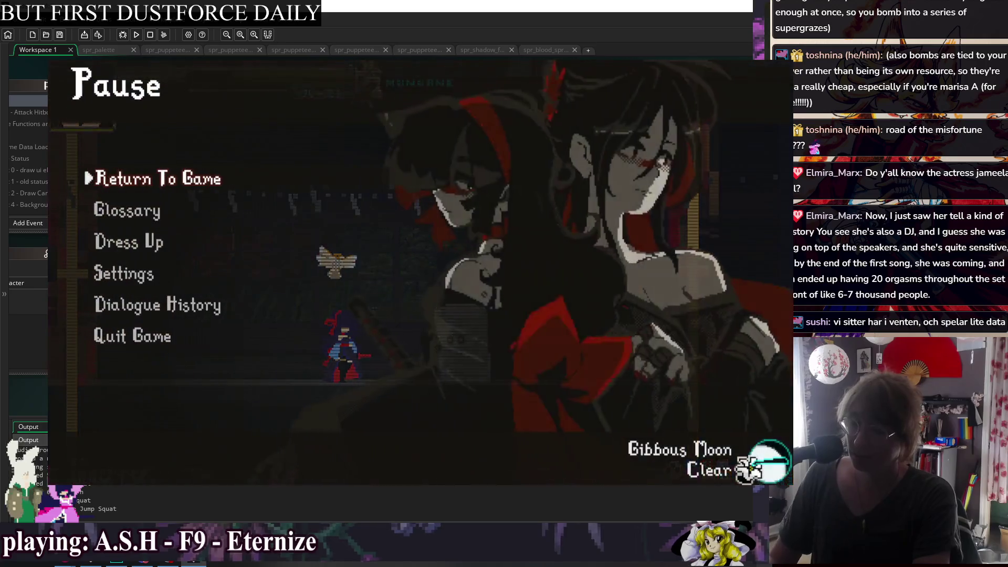
{"action": "key", "text": "Down"}
{"action": "key", "text": "Down"}
{"action": "key", "text": "Down"}
{"action": "key", "text": "Down"}
{"action": "key", "text": "Up"}
{"action": "key", "text": "Up"}
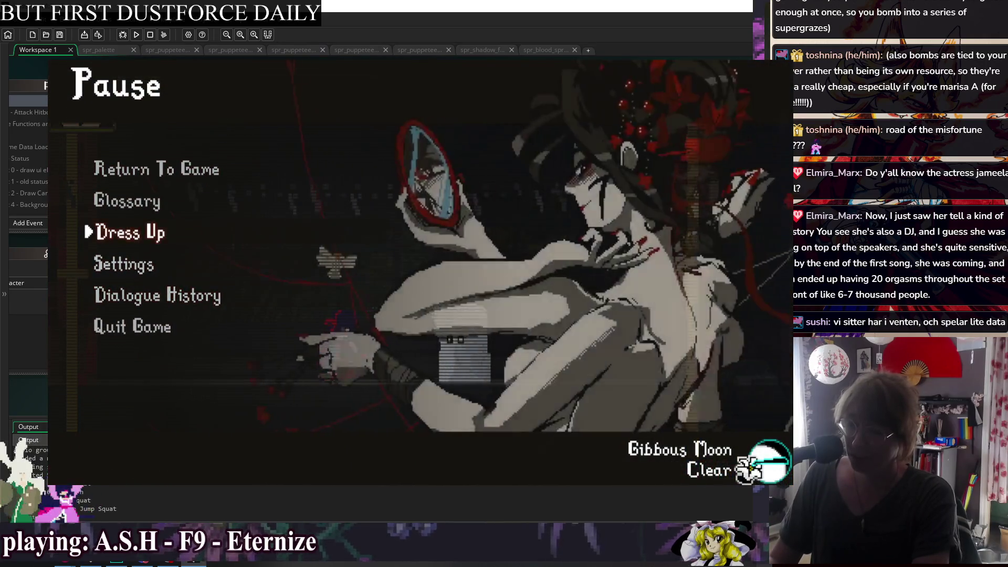
{"action": "key", "text": "Up"}
{"action": "key", "text": "Return"}
{"action": "key", "text": "Return"}
{"action": "key", "text": "Right"}
{"action": "key", "text": "Right"}
{"action": "key", "text": "Right"}
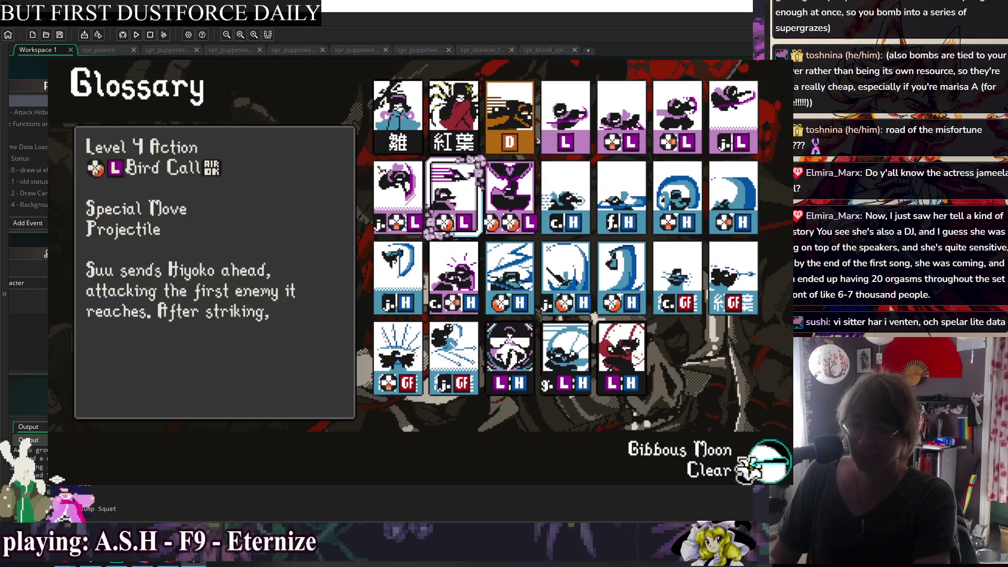
Browse the skill card grid to the new close GF card
{"action": "key", "text": "Down"}
{"action": "key", "text": "Down"}
{"action": "key", "text": "Right"}
{"action": "key", "text": "Right"}
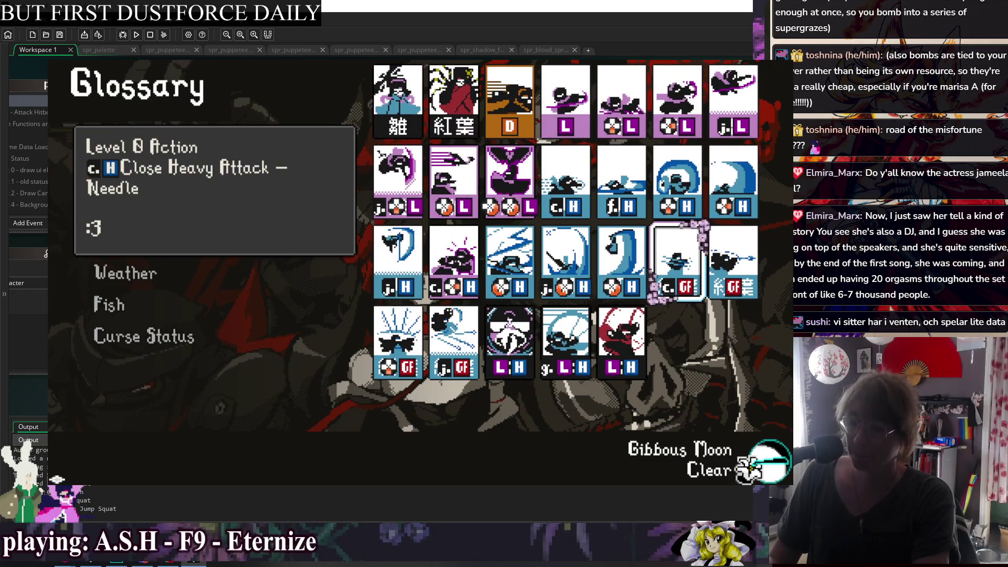
{"action": "key", "text": "Left"}
{"action": "key", "text": "Left"}
{"action": "key", "text": "Left"}
{"action": "key", "text": "Right"}
{"action": "key", "text": "Right"}
{"action": "key", "text": "Right"}
{"action": "key", "text": "Right"}
{"action": "key", "text": "Right"}
{"action": "key", "text": "Up"}
{"action": "key", "text": "Down"}
{"action": "key", "text": "Up"}
{"action": "key", "text": "Left"}
{"action": "key", "text": "Left"}
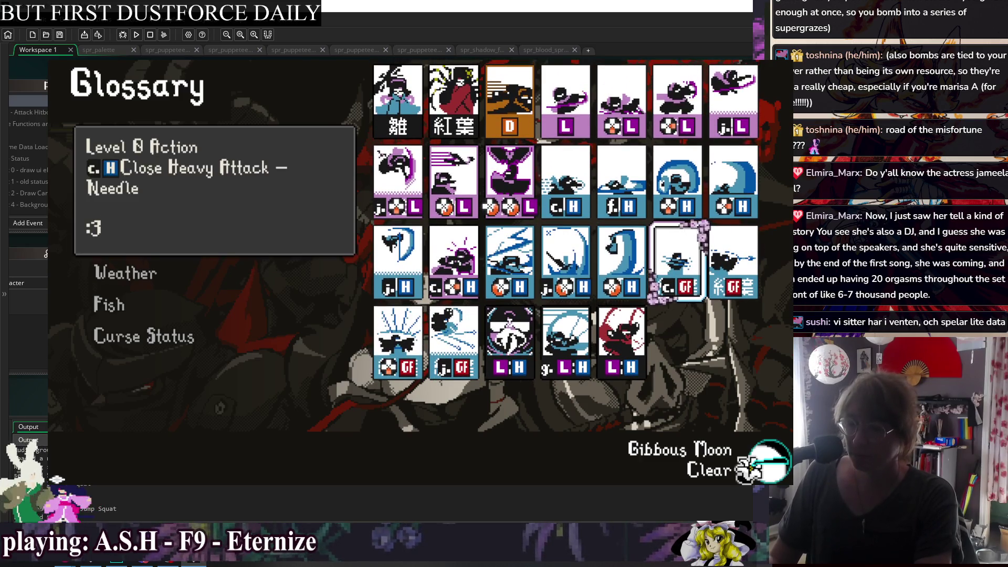
Compare neighbouring cards with the Close Heavy Attack – Needle card, then leave the Glossary
{"action": "key", "text": "Left"}
{"action": "key", "text": "Left"}
{"action": "key", "text": "Left"}
{"action": "key", "text": "Down"}
{"action": "key", "text": "Up"}
{"action": "key", "text": "Right"}
{"action": "key", "text": "Right"}
{"action": "key", "text": "Right"}
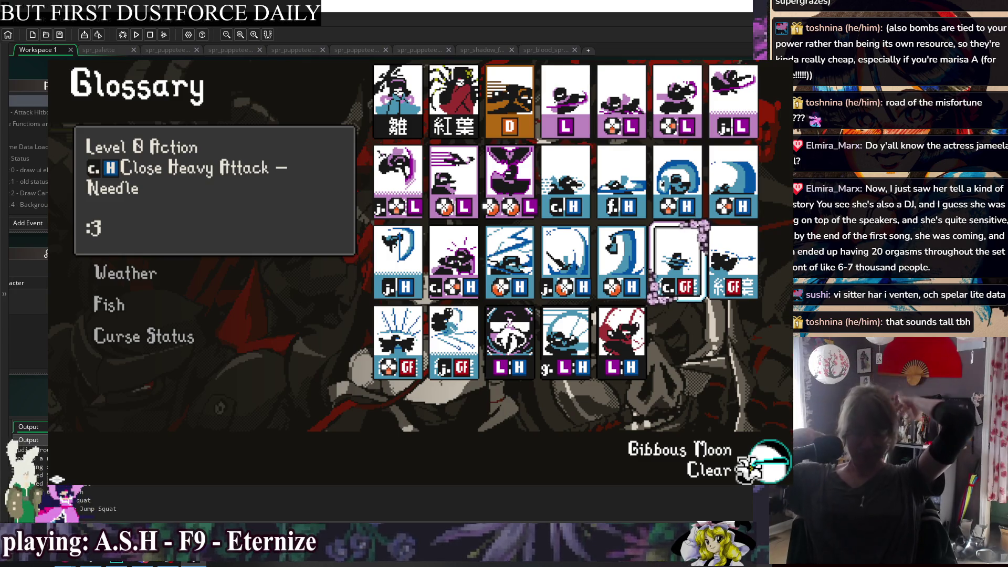
{"action": "key", "text": "Return"}
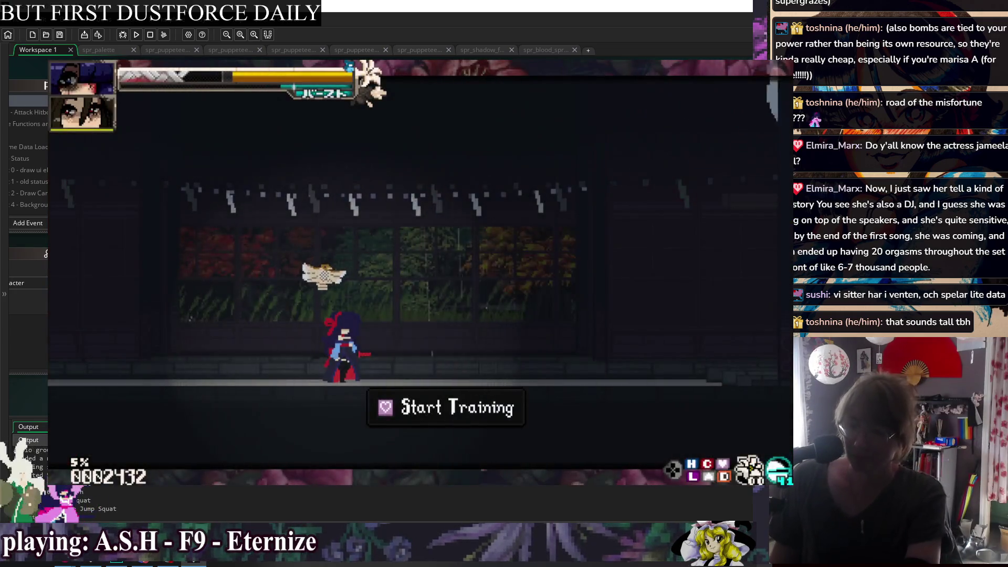
Start the training session and look through the Training Characters options
{"action": "key", "text": "Return"}
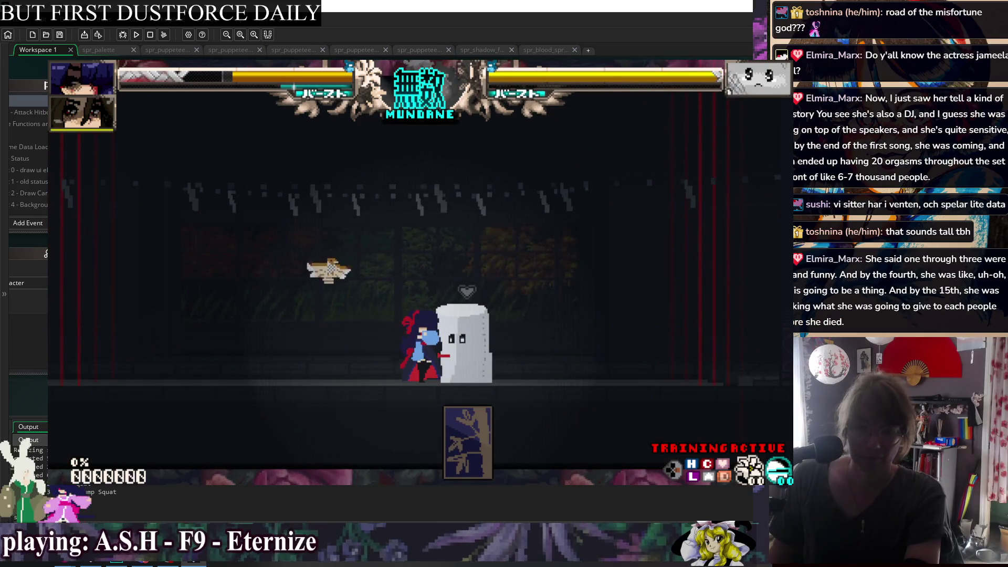
{"action": "key", "text": "Escape"}
{"action": "key", "text": "Down"}
{"action": "key", "text": "Down"}
{"action": "key", "text": "Up"}
{"action": "key", "text": "Return"}
{"action": "key", "text": "Down"}
{"action": "key", "text": "Down"}
{"action": "key", "text": "Down"}
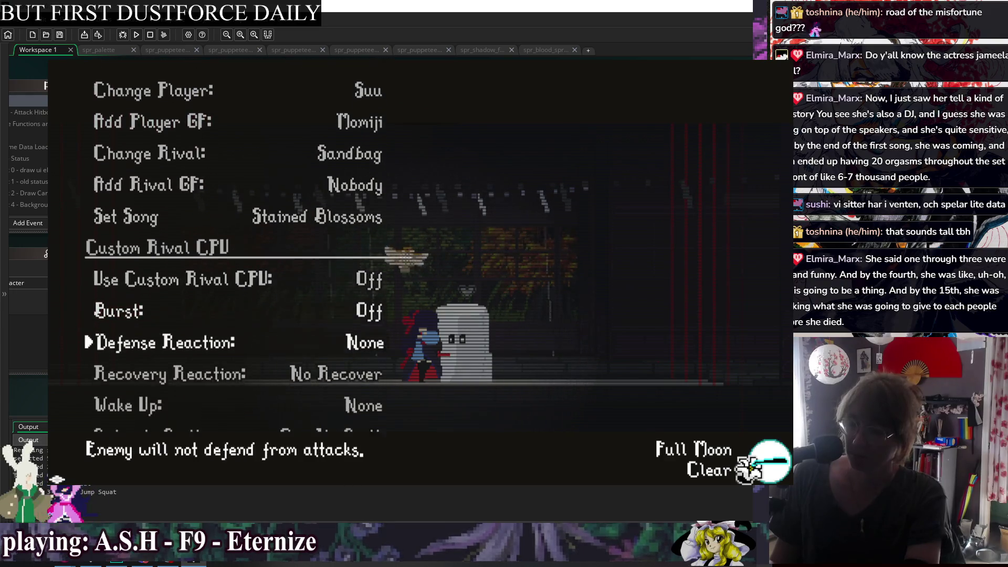
{"action": "key", "text": "Down"}
{"action": "key", "text": "Down"}
Raise the Curse Level to 3.3 in Training Settings and resume training
{"action": "key", "text": "Down"}
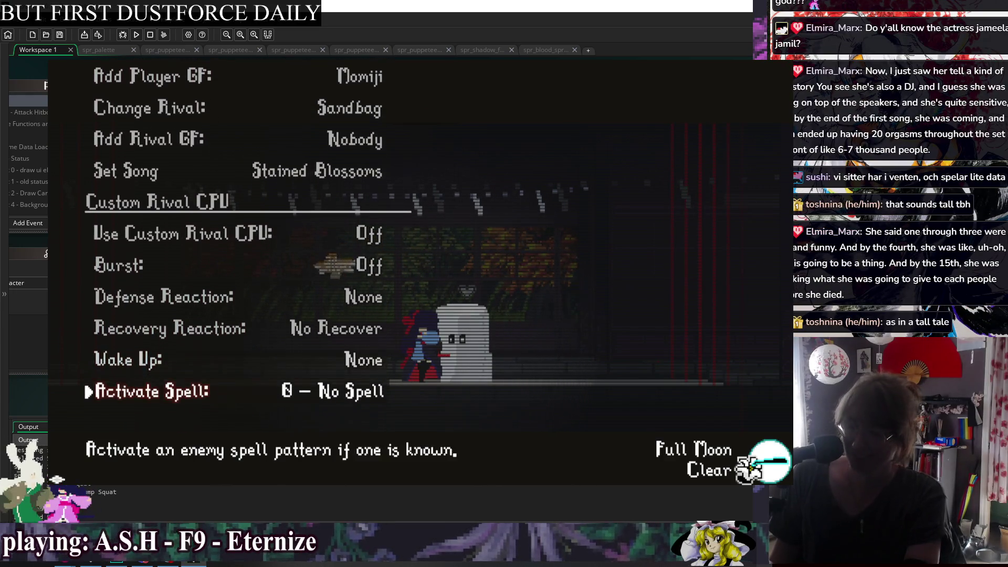
{"action": "key", "text": "Escape"}
{"action": "key", "text": "Down"}
{"action": "key", "text": "Return"}
{"action": "key", "text": "Down"}
{"action": "key", "text": "Down"}
{"action": "key", "text": "Right"}
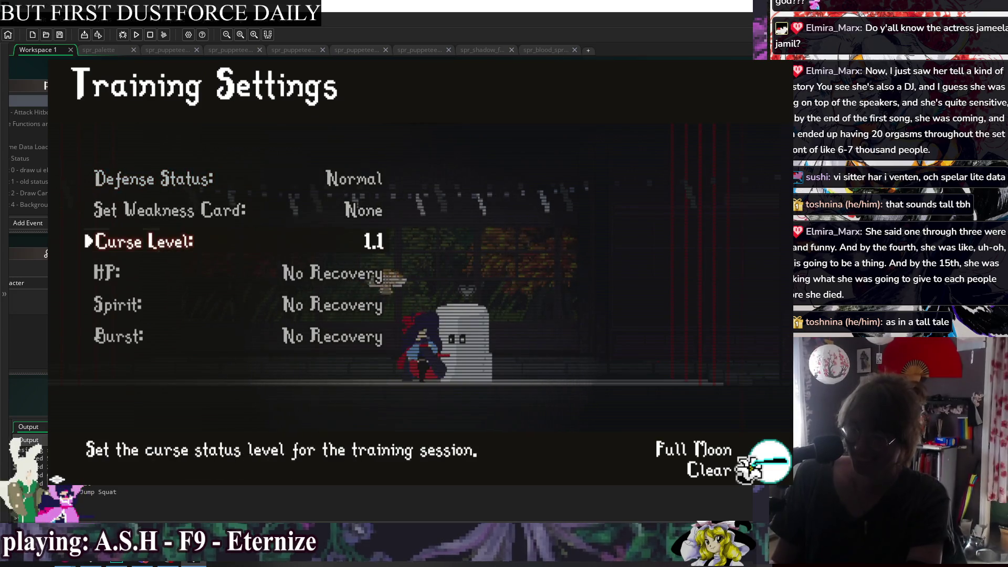
{"action": "key", "text": "Right"}
{"action": "key", "text": "Right"}
{"action": "key", "text": "Right"}
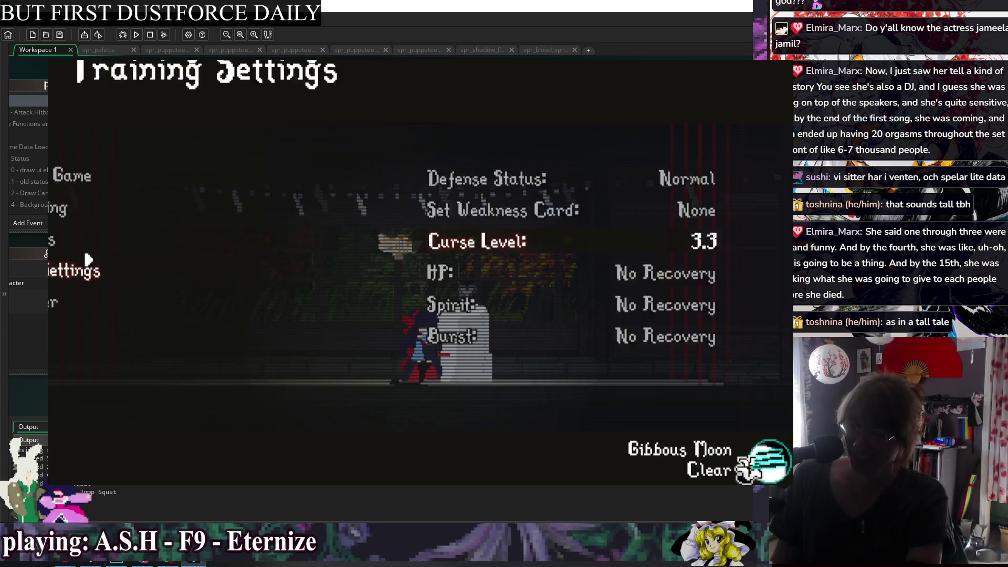
{"action": "key", "text": "Escape"}
Hit the training dummy with a light, dash and heavy attack combo
{"action": "key", "text": "z"}
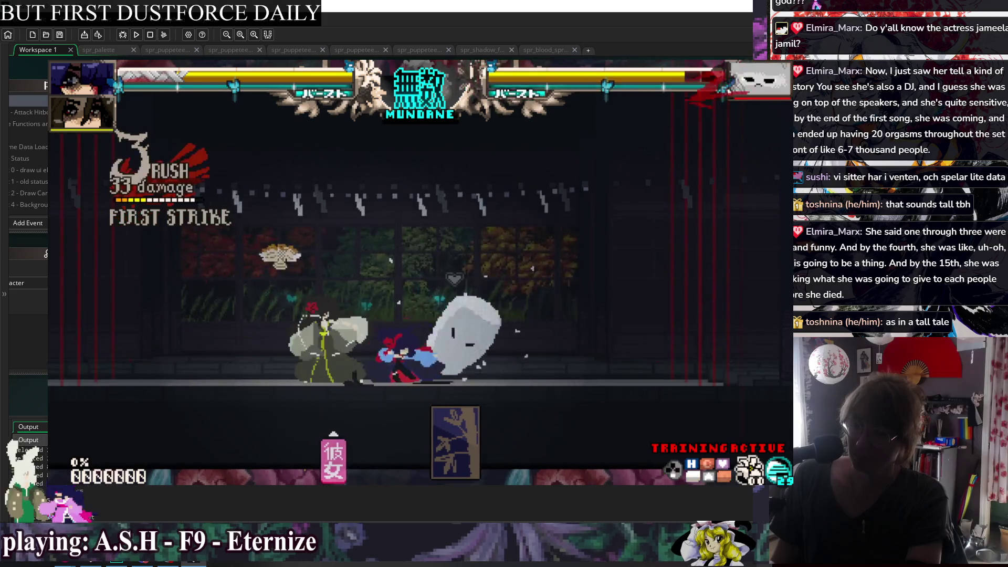
{"action": "key", "text": "z"}
{"action": "key", "text": "z"}
{"action": "key", "text": "z"}
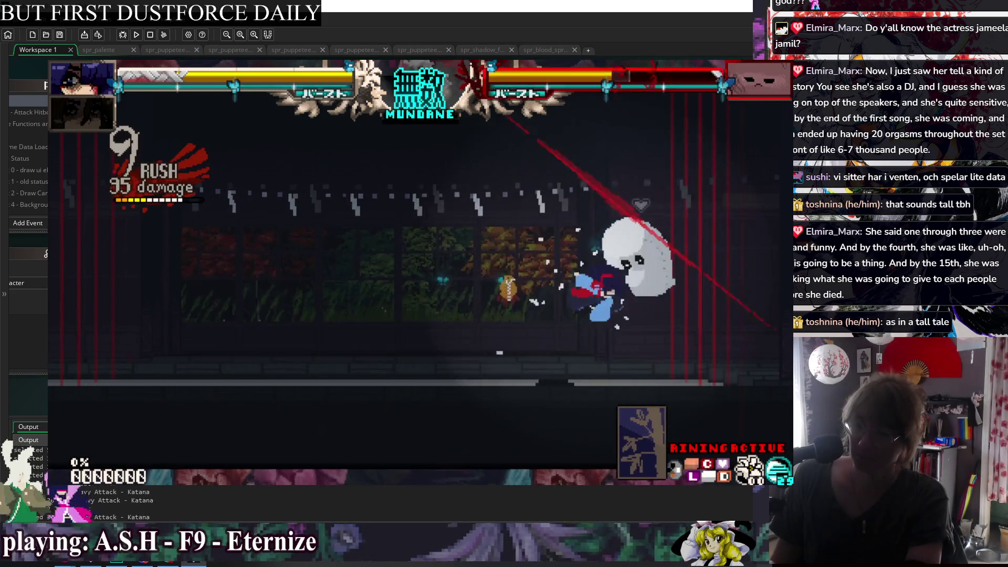
{"action": "key", "text": "shift"}
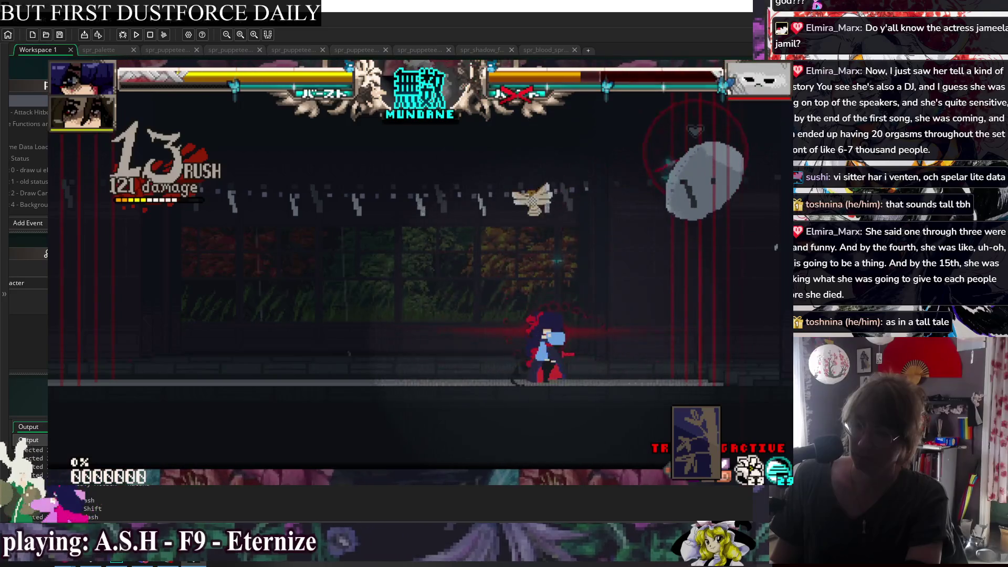
{"action": "key", "text": "x"}
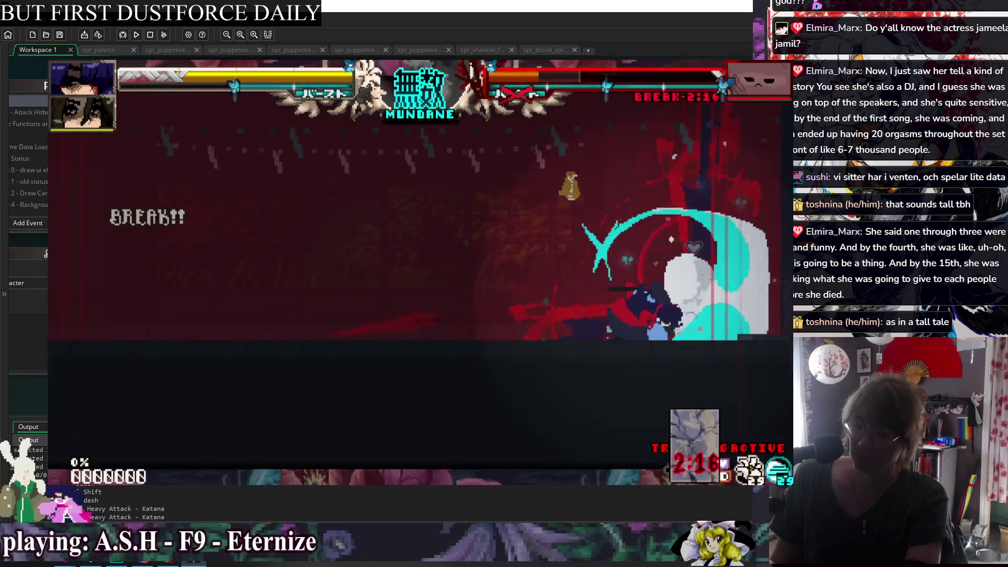
{"action": "key", "text": "Down"}
{"action": "key", "text": "x"}
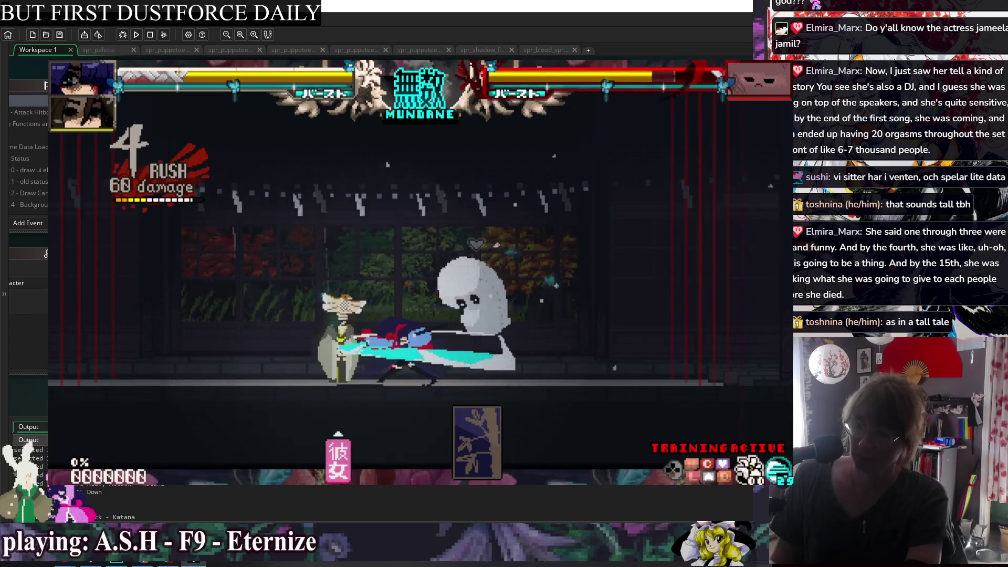
{"action": "key", "text": "x"}
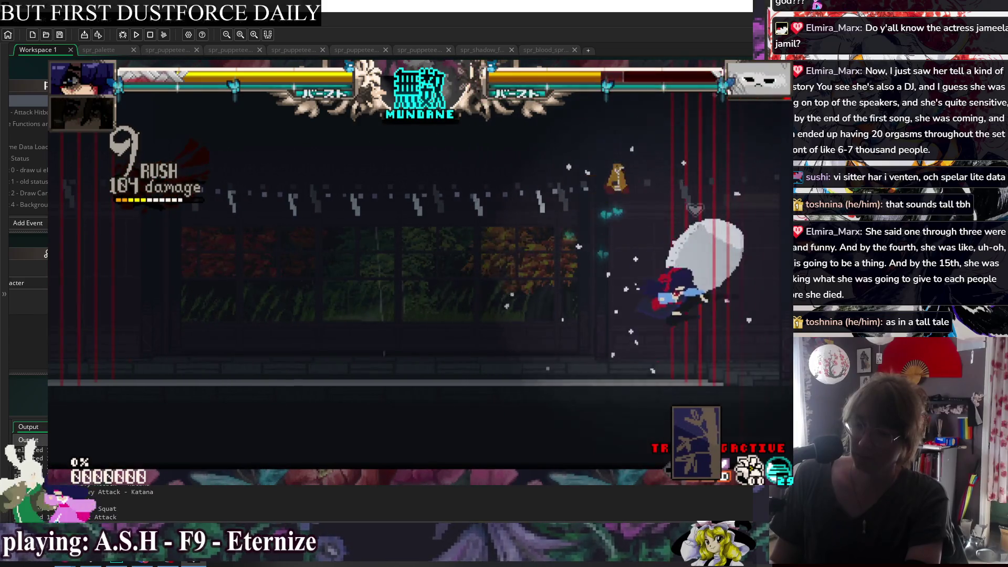
{"action": "key", "text": "x"}
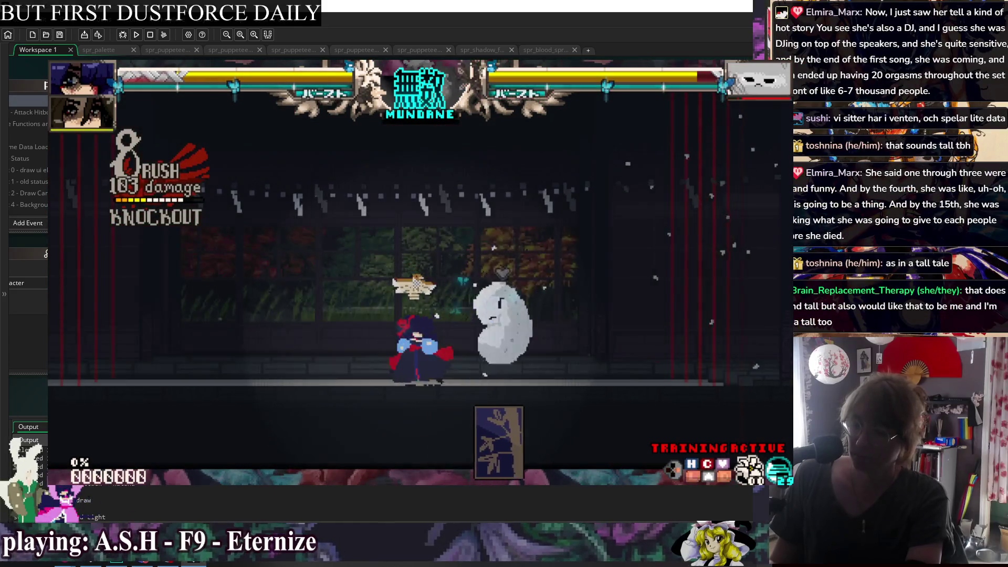
Reopen the Training Settings page from the pause menu
{"action": "key", "text": "Escape"}
{"action": "key", "text": "Down"}
{"action": "key", "text": "Down"}
{"action": "key", "text": "Down"}
{"action": "key", "text": "Return"}
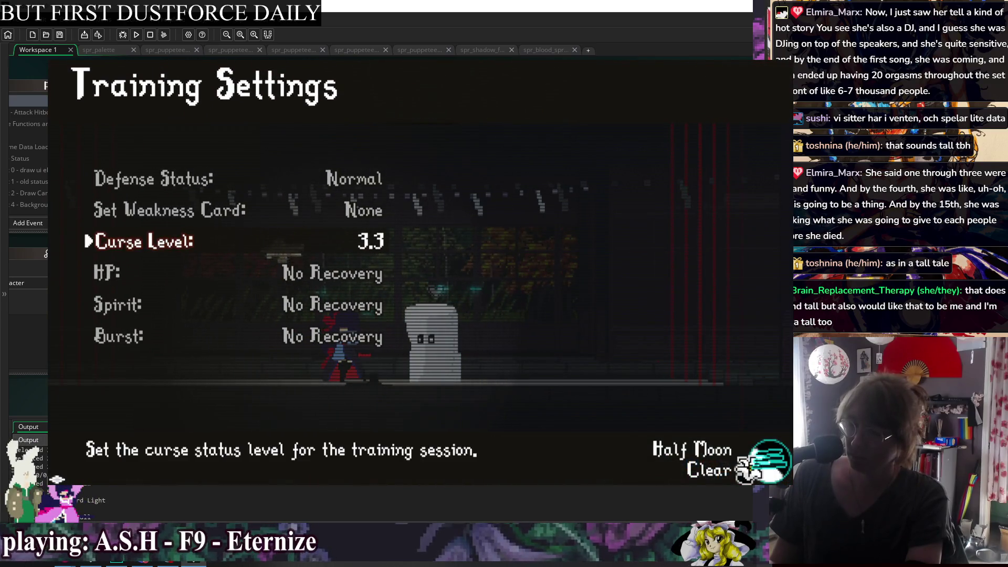
Pick Paper Ninja as the training rival via Change Rival and return to the match
{"action": "key", "text": "Escape"}
{"action": "key", "text": "Up"}
{"action": "key", "text": "Return"}
{"action": "key", "text": "Up"}
{"action": "key", "text": "Up"}
{"action": "key", "text": "Up"}
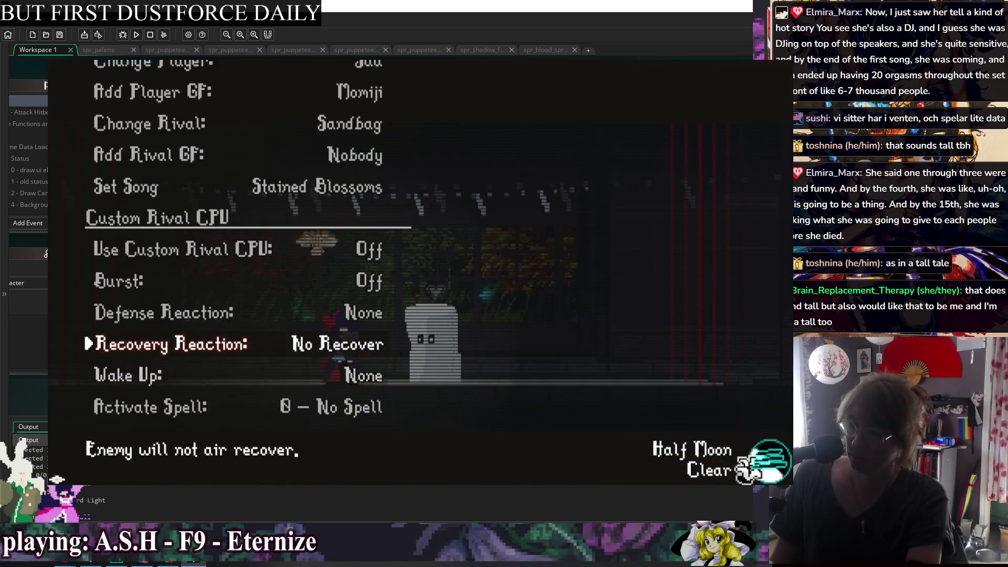
{"action": "key", "text": "Up"}
{"action": "key", "text": "Up"}
{"action": "key", "text": "Up"}
{"action": "key", "text": "Up"}
{"action": "key", "text": "Up"}
{"action": "key", "text": "Down"}
{"action": "key", "text": "Return"}
{"action": "key", "text": "Down"}
{"action": "key", "text": "Down"}
{"action": "key", "text": "Return"}
{"action": "key", "text": "Escape"}
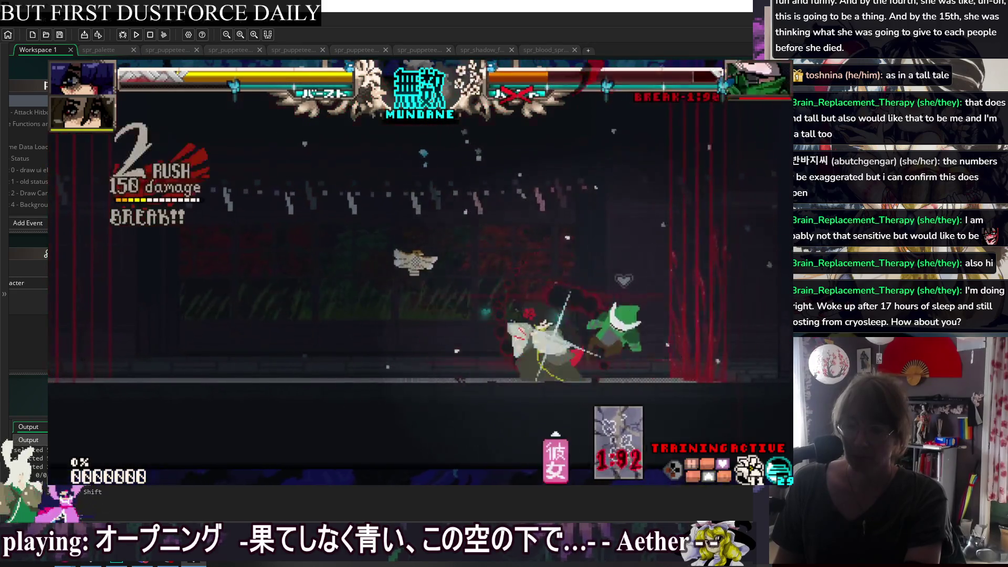
Quit the running game to get back to the jorogumo Create event code
{"action": "key", "text": "Escape"}
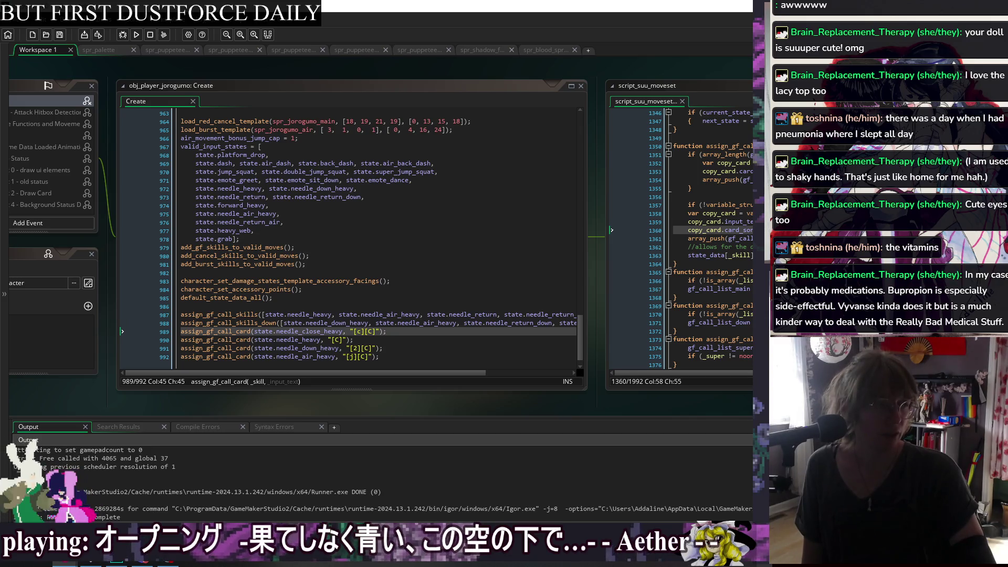
Switch to the Nendoroid box image and bring up the doll photo PXL_20240902_042348051.jpg
{"action": "key", "text": "alt+Tab"}
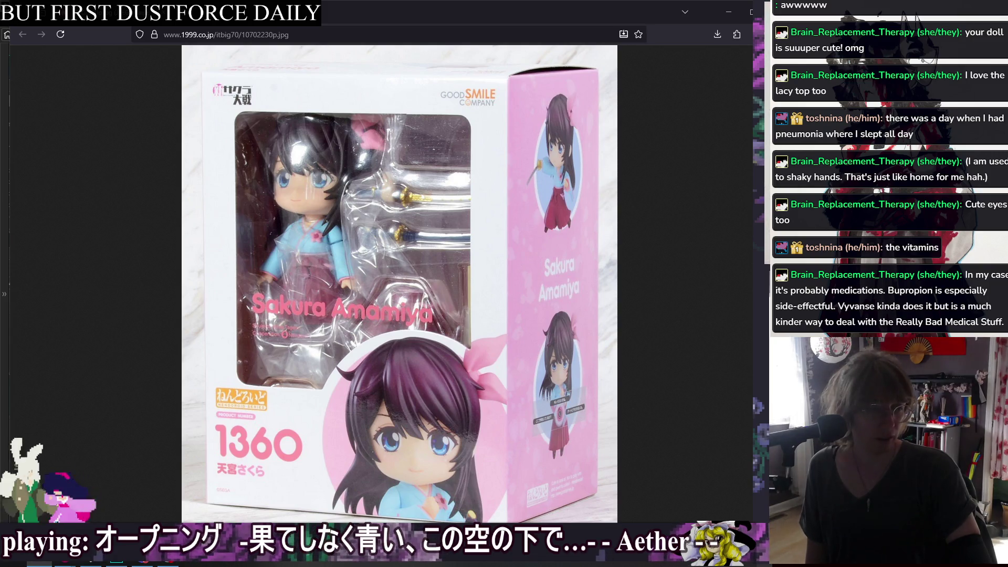
{"action": "left_click", "coordinate": [599, 555]}
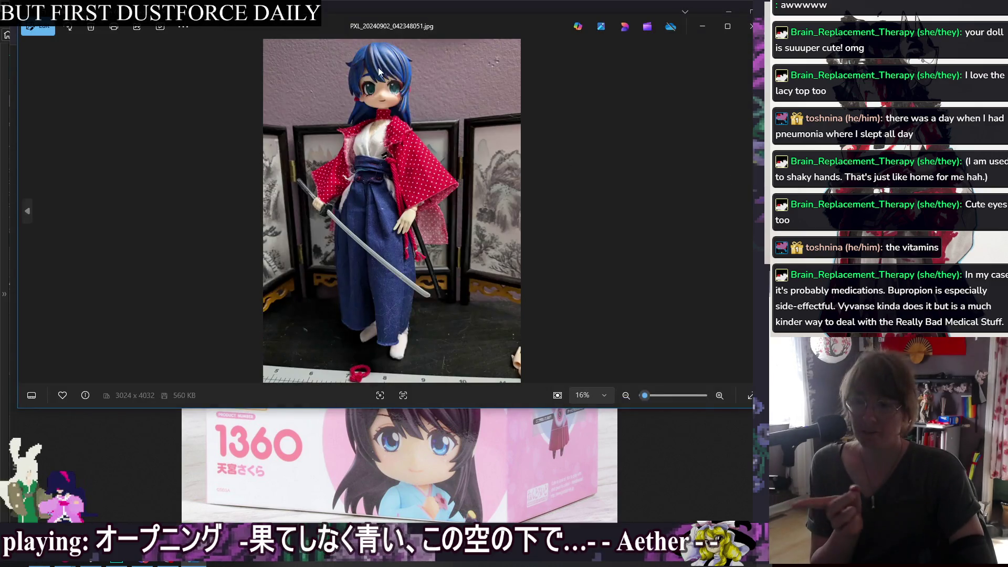
Reposition the box image window below the photo, then close it and the doll photo
{"action": "left_click", "coordinate": [525, 462]}
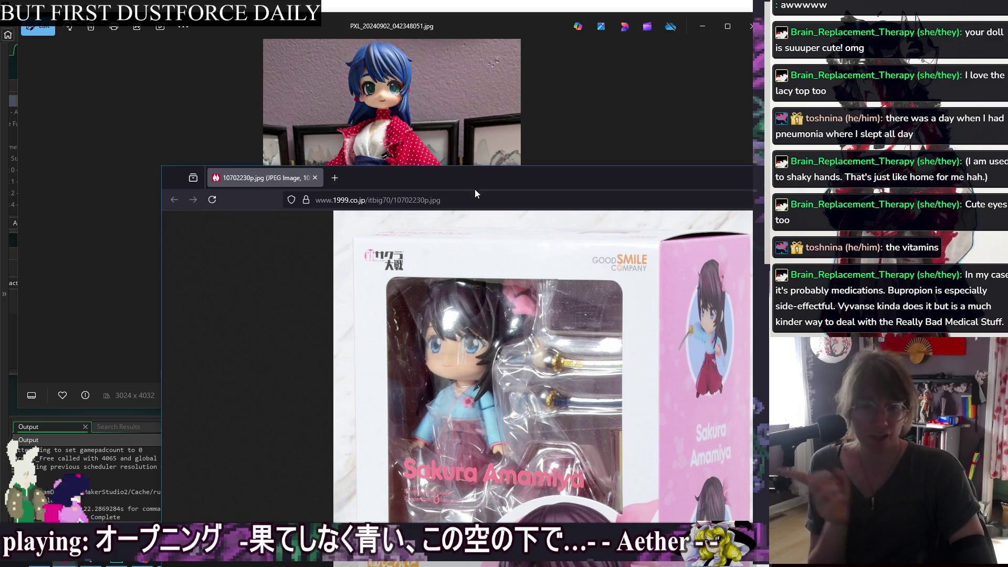
{"action": "mouse_move", "coordinate": [483, 182]}
{"action": "left_mouse_down"}
{"action": "mouse_move", "coordinate": [377, 49]}
{"action": "mouse_move", "coordinate": [499, 274]}
{"action": "left_mouse_up"}
{"action": "mouse_move", "coordinate": [561, 274]}
{"action": "left_mouse_down"}
{"action": "mouse_move", "coordinate": [547, 180]}
{"action": "mouse_move", "coordinate": [476, 62]}
{"action": "mouse_move", "coordinate": [494, 166]}
{"action": "left_mouse_up"}
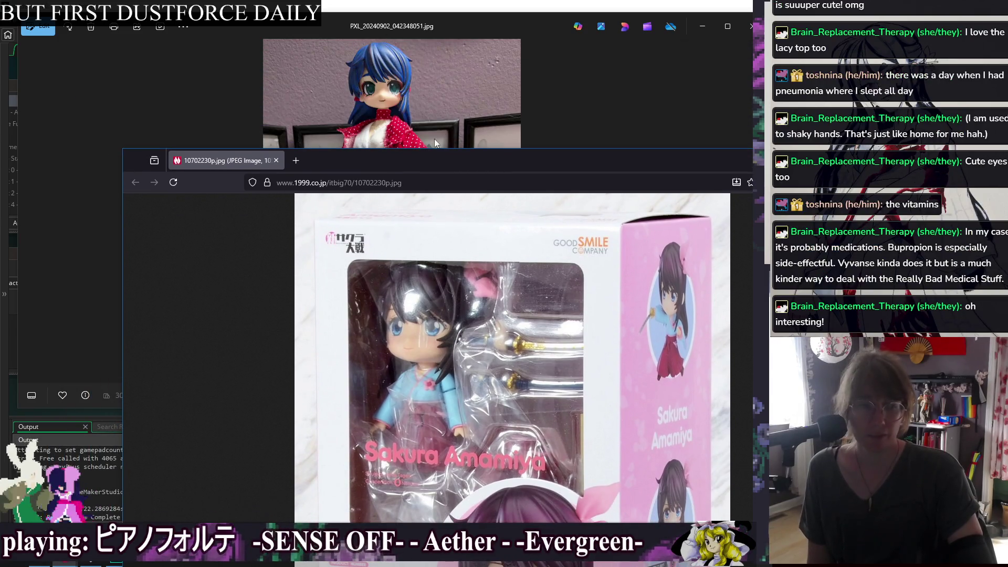
{"action": "key", "text": "ctrl+w"}
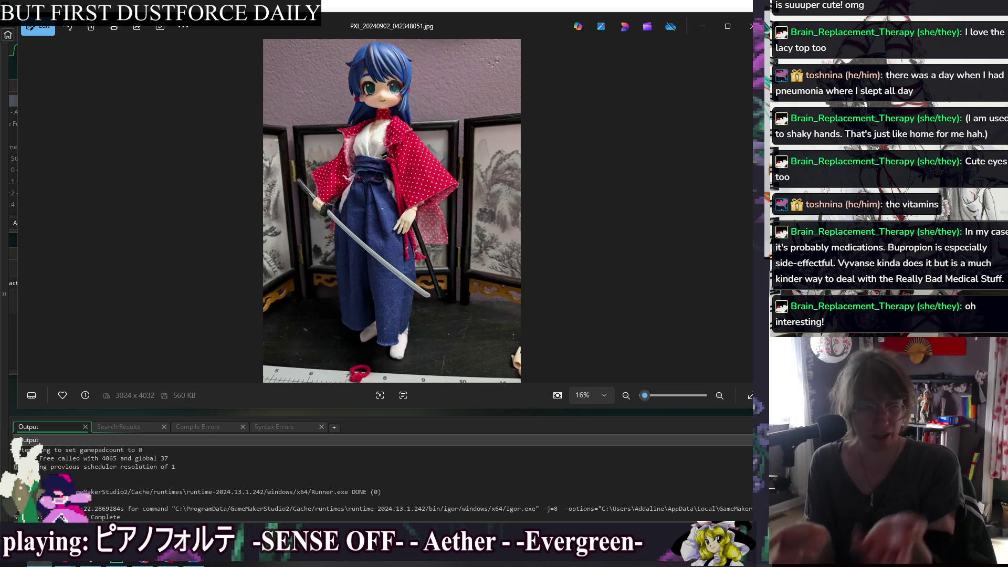
{"action": "key", "text": "alt+F4"}
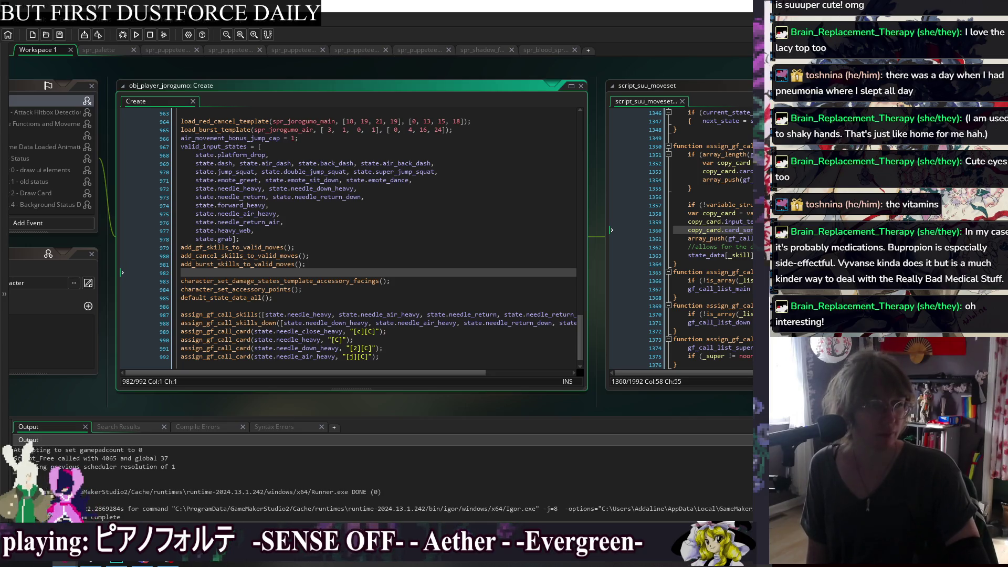
Switch to the Firefox Google Images results for 'doll licca'
{"action": "key", "text": "alt+Tab"}
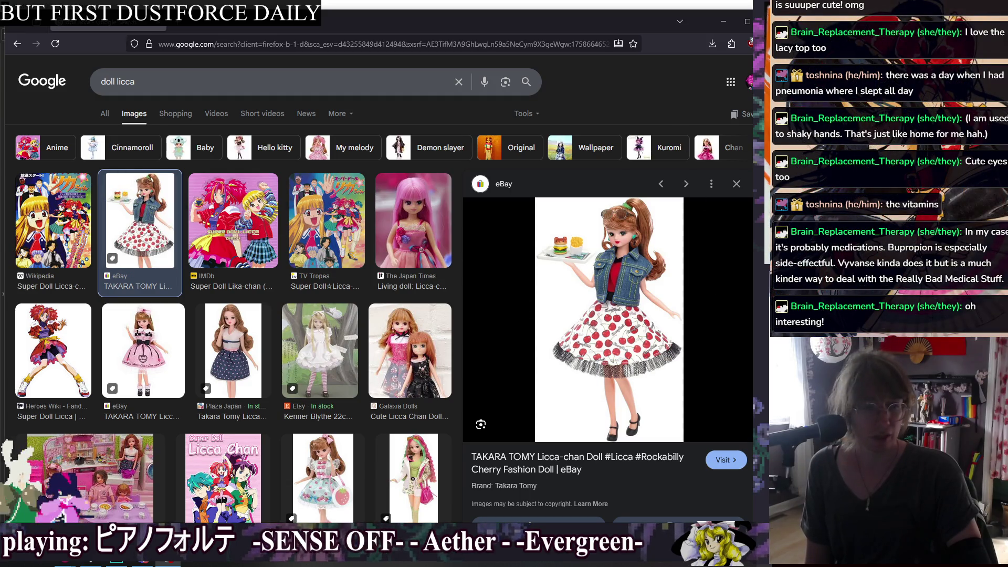
Leave the Google Images doll search and return to the obj_player_jorogumo Create code
{"action": "key", "text": "alt+Tab"}
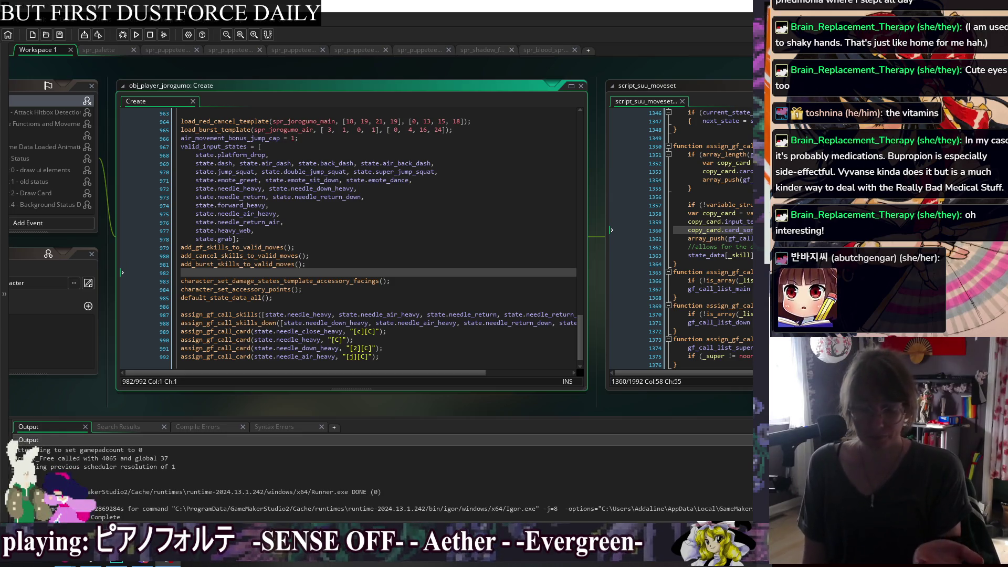
Select the needle_close_heavy call card line 989, then bring the Firefox monster-high.jpeg window into view
{"action": "left_click_drag", "start_coordinate": [388, 331], "coordinate": [172, 336]}
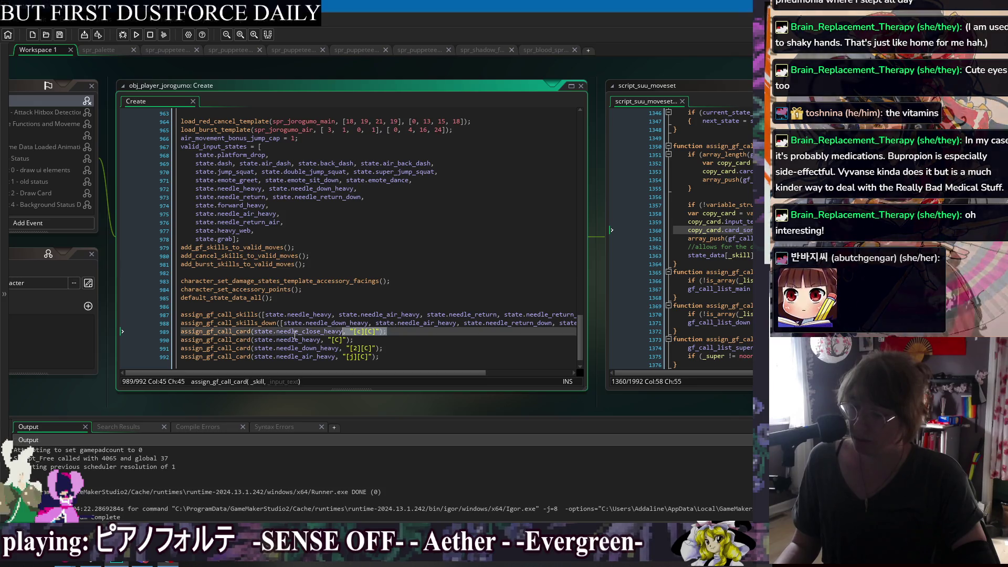
{"action": "key", "text": "End"}
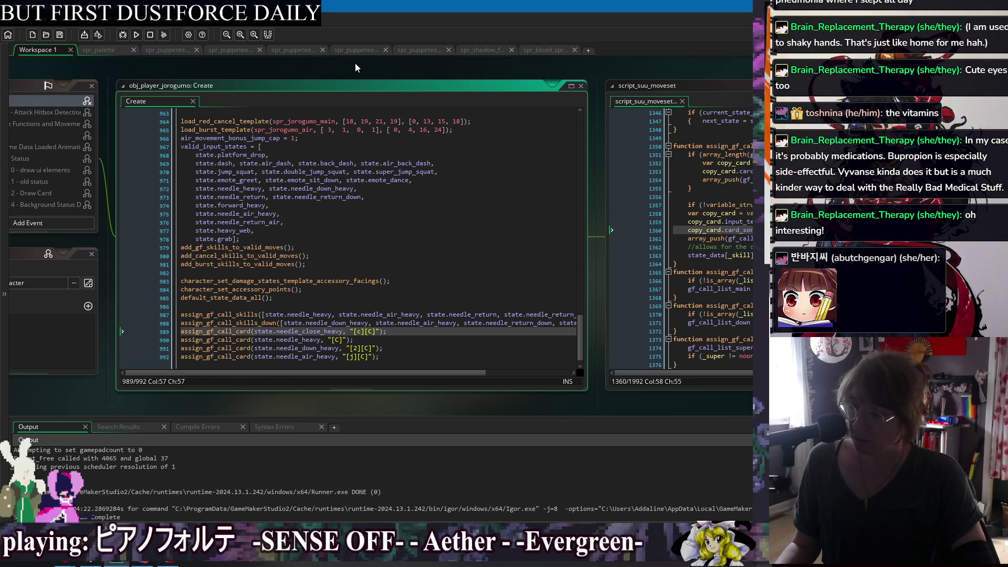
{"action": "right_click", "coordinate": [355, 65]}
{"action": "mouse_move", "coordinate": [367, 78]}
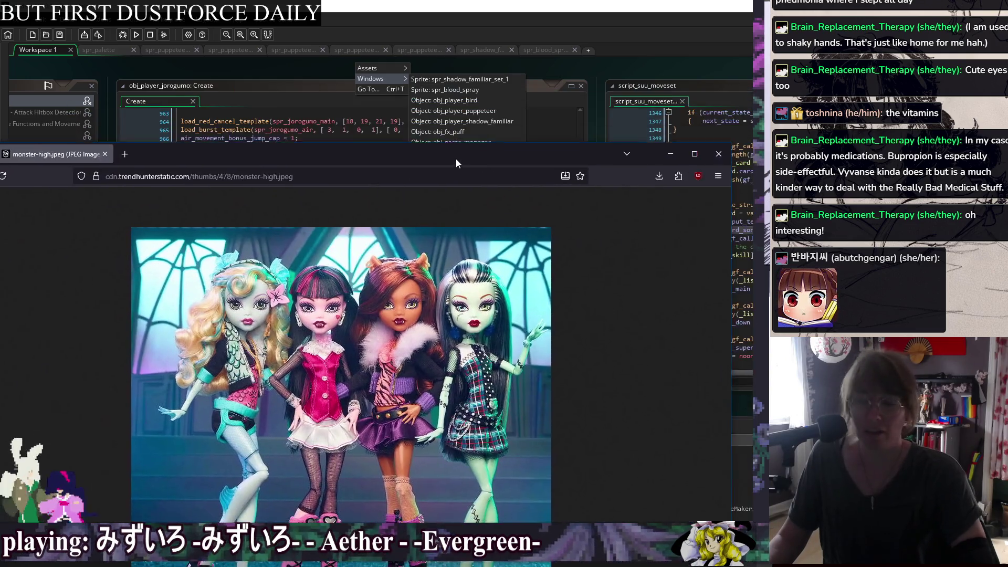
{"action": "left_click_drag", "start_coordinate": [455, 158], "coordinate": [445, 42]}
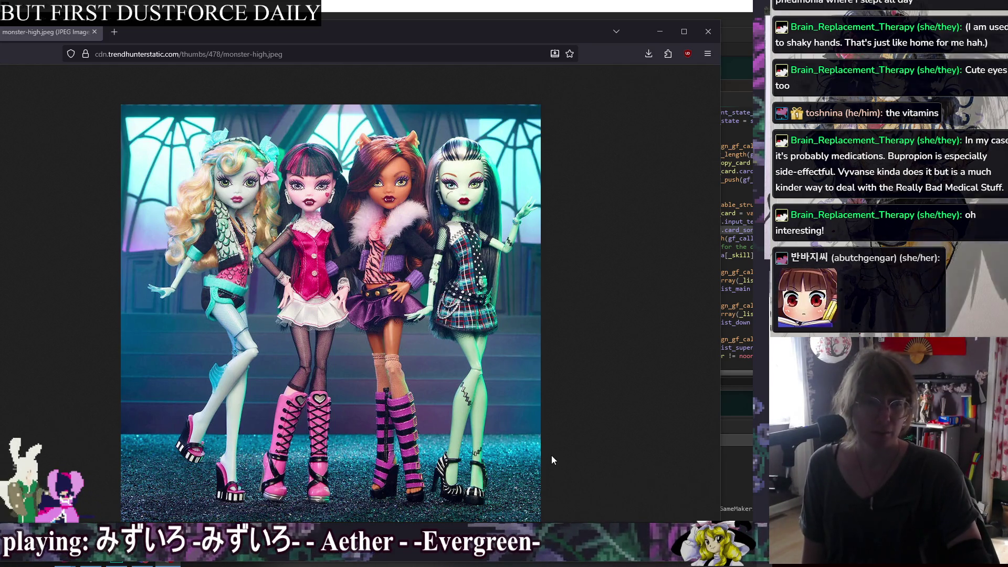
Close the Firefox monster-high.jpeg doll image window
{"action": "left_click", "coordinate": [708, 31]}
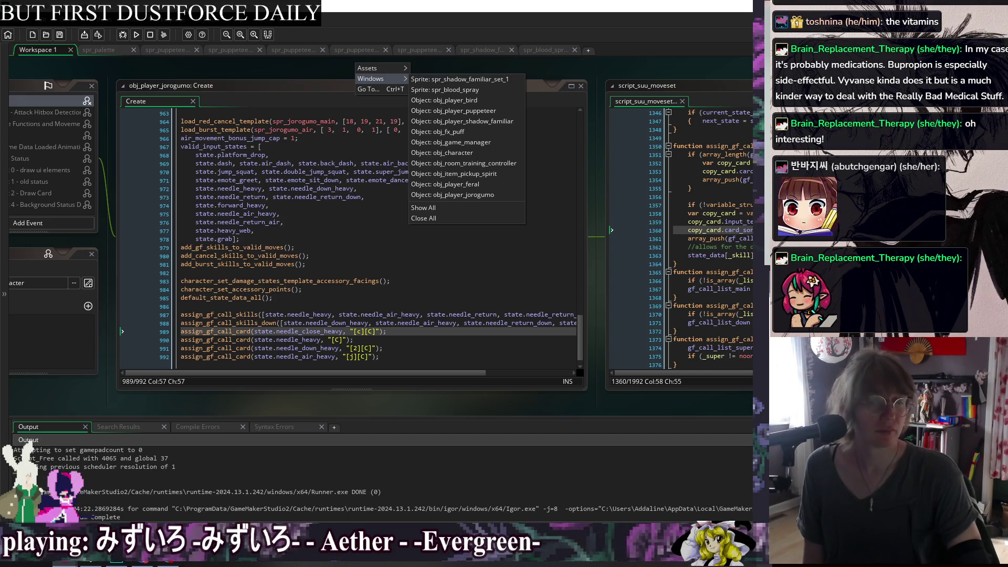
{"action": "key", "text": "Escape"}
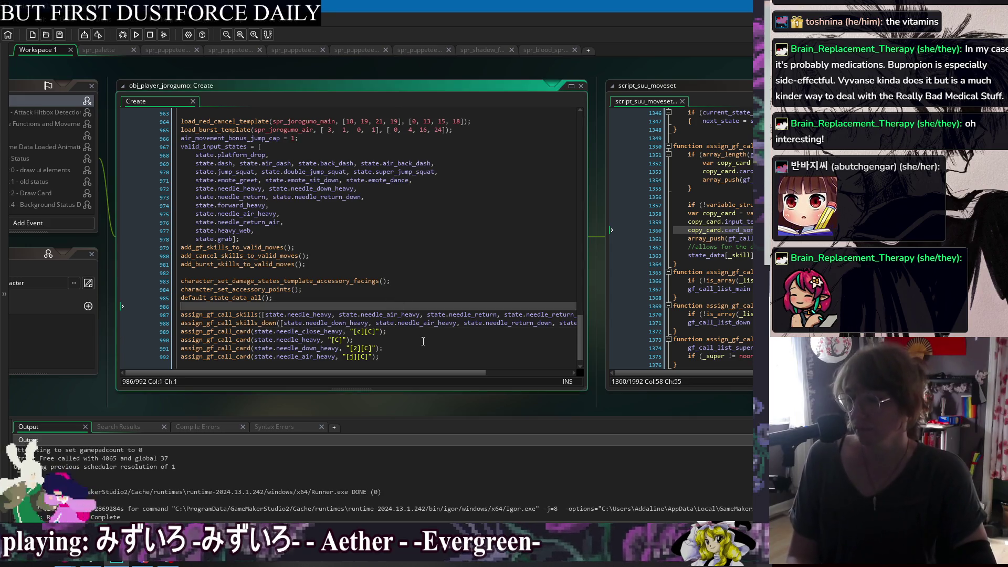
{"action": "left_click", "coordinate": [425, 351]}
{"action": "right_click", "coordinate": [530, 64]}
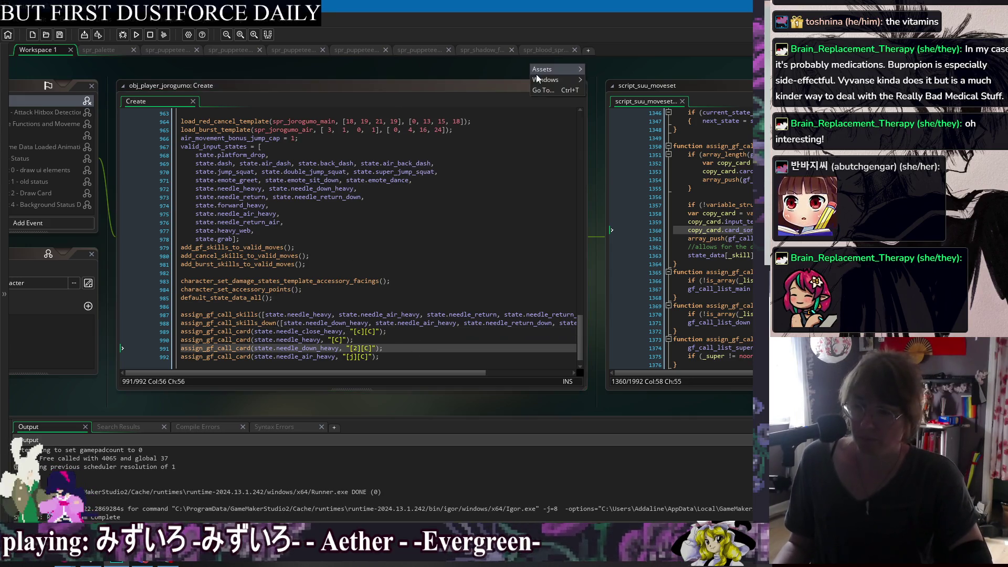
{"action": "mouse_move", "coordinate": [537, 77]}
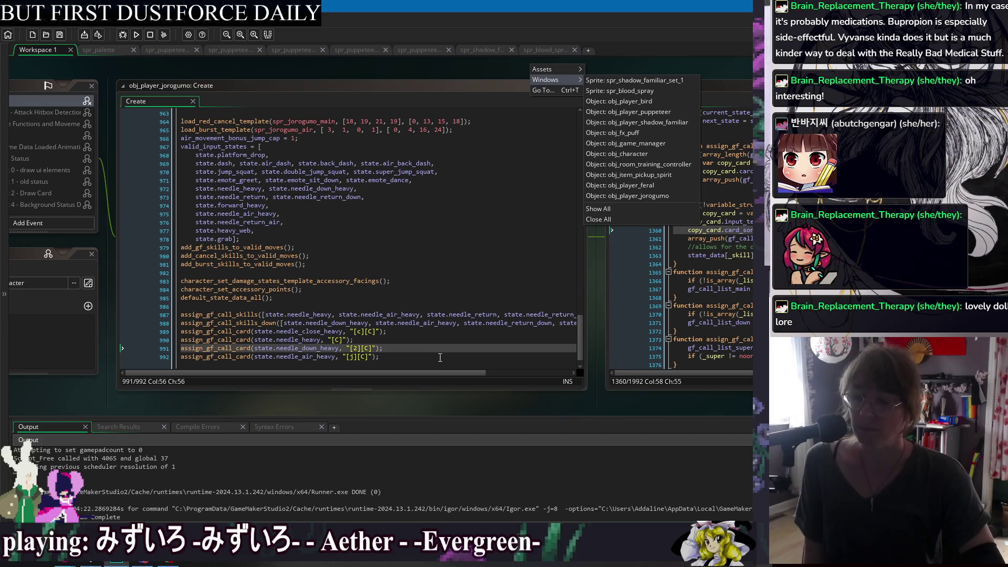
Dismiss the open-windows list and switch to Firefox's 'rubber band collapsible figure' image results
{"action": "key", "text": "Escape"}
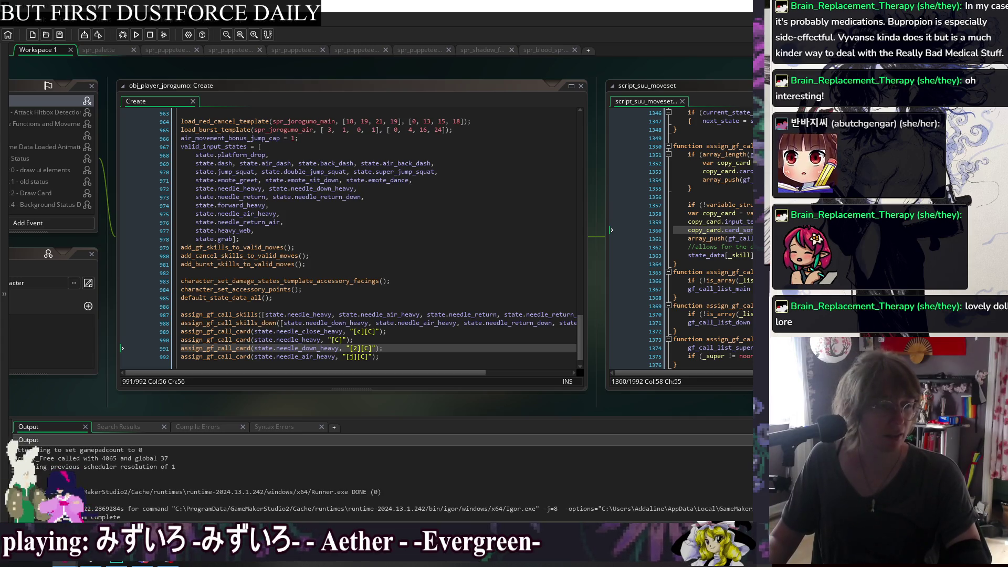
{"action": "key", "text": "alt+Tab"}
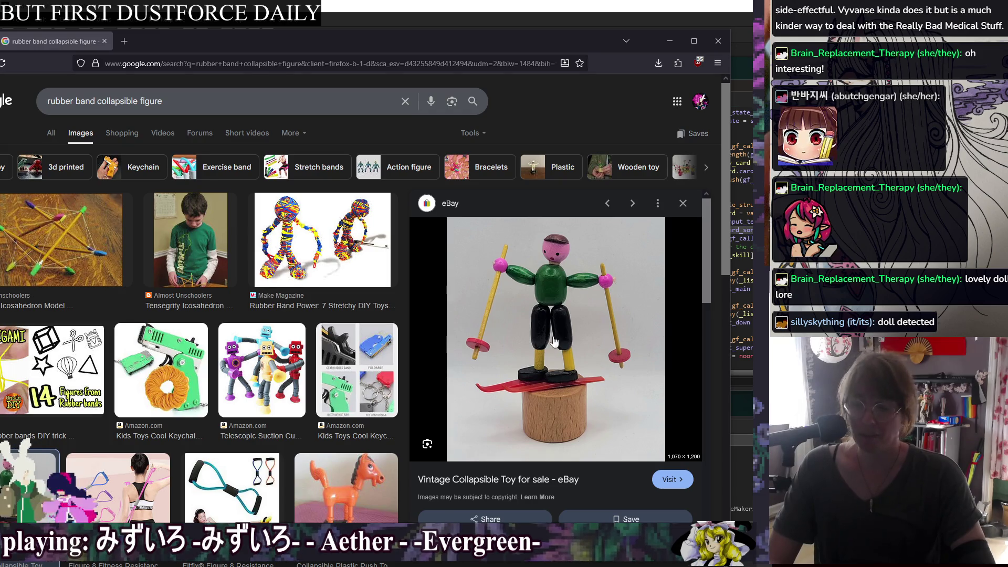
Close the Firefox 'rubber band collapsible figure' image search window
{"action": "left_click", "coordinate": [717, 46]}
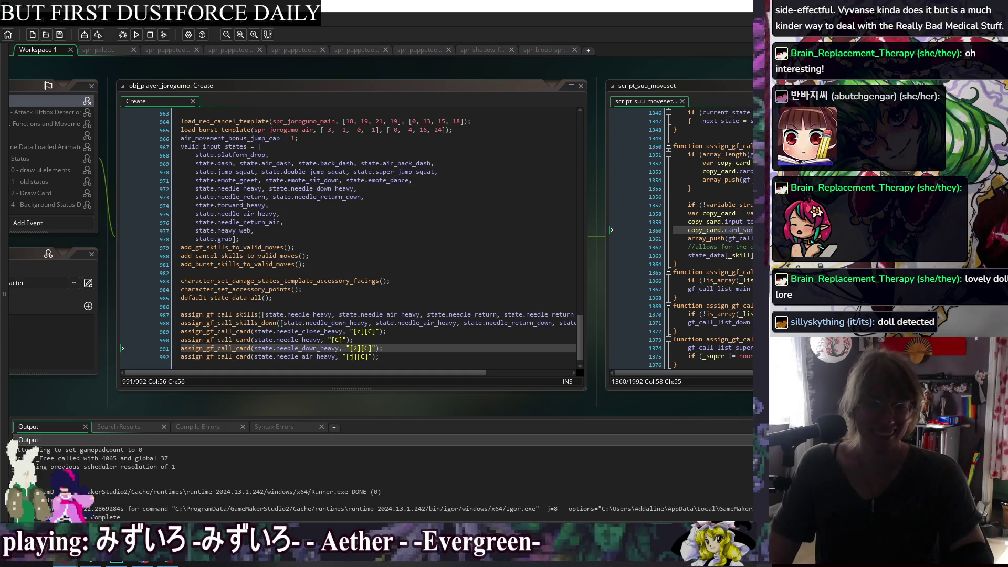
Paste the needle_close_heavy call card line into obj_player_kitsune's Create code
{"action": "left_click", "coordinate": [400, 336]}
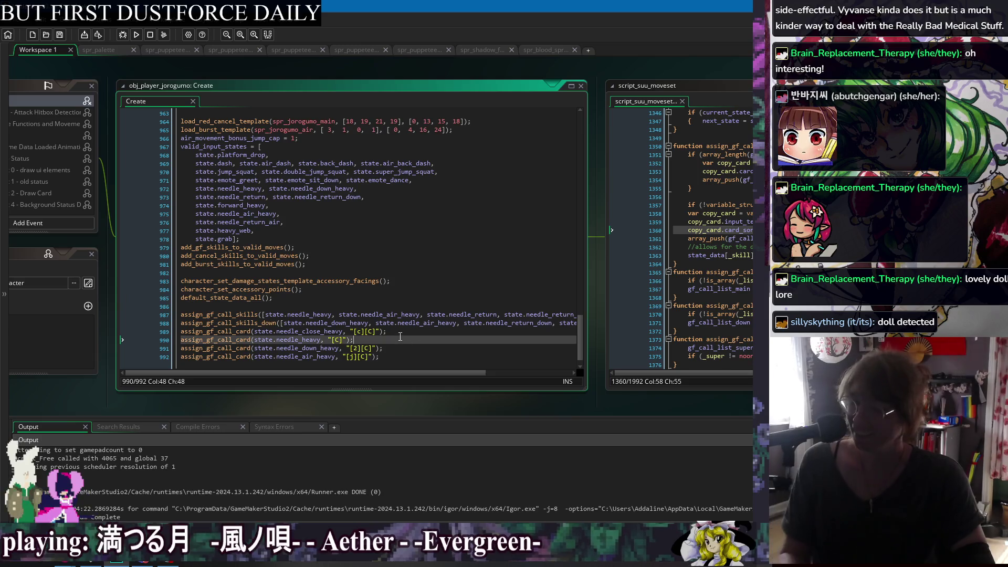
{"action": "double_click", "coordinate": [632, 260]}
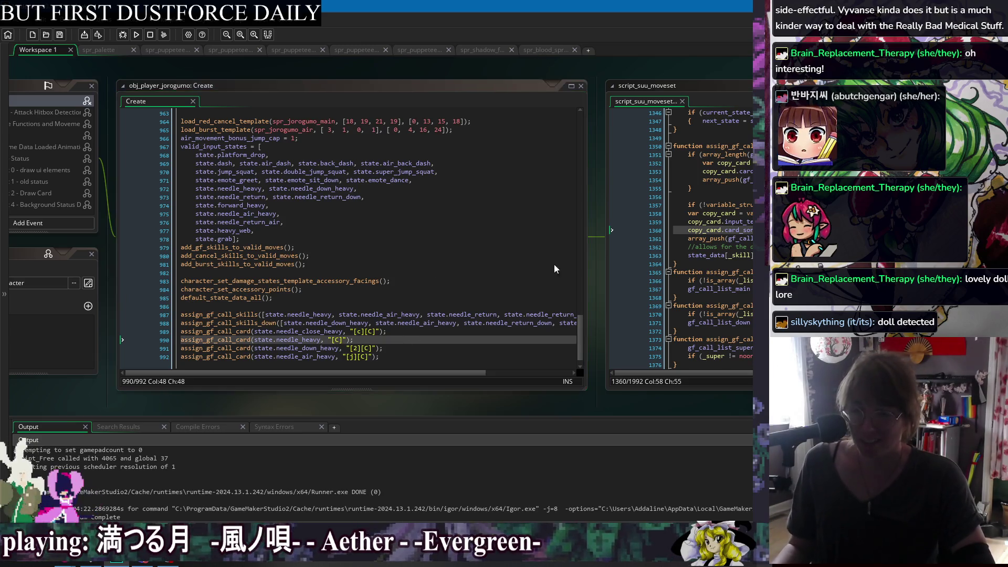
{"action": "scroll", "coordinate": [549, 310], "scroll_direction": "down", "scroll_amount": 20}
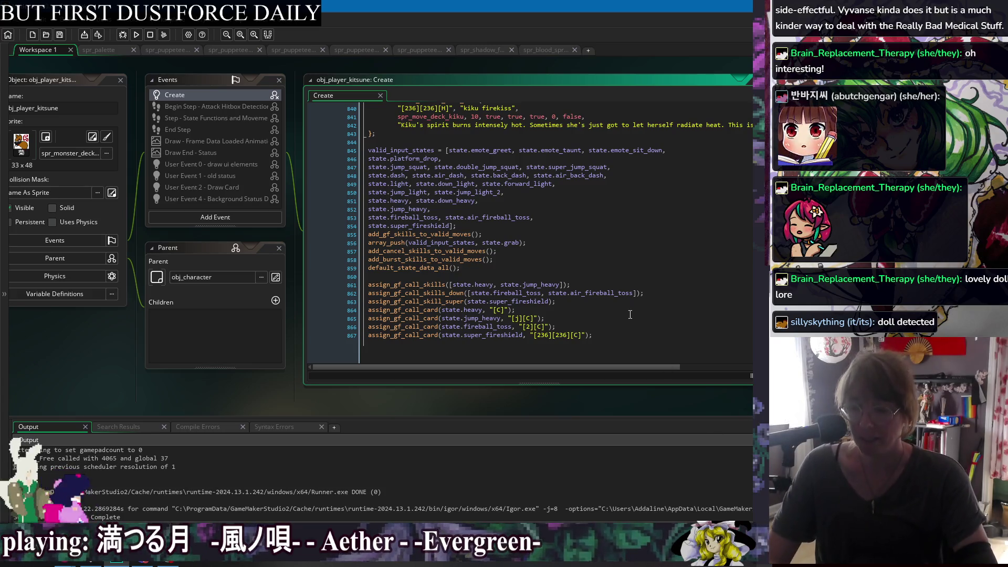
{"action": "left_click", "coordinate": [580, 307]}
{"action": "key", "text": "Return"}
{"action": "key", "text": "ctrl+v"}
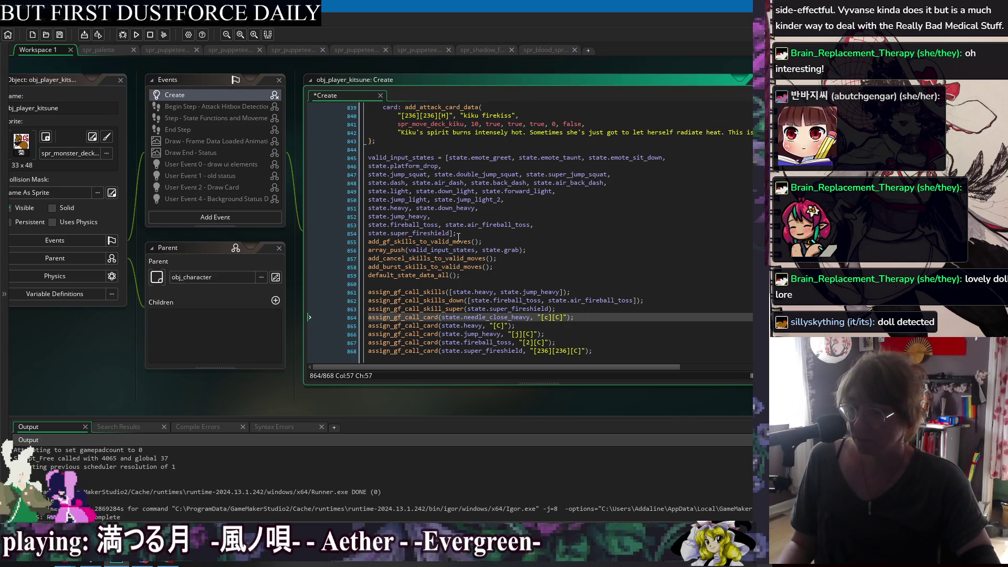
Change the pasted line 864 to state.close_heavy and run the game to test
{"action": "scroll", "coordinate": [479, 292], "scroll_direction": "up", "scroll_amount": 10}
{"action": "scroll", "coordinate": [479, 277], "scroll_direction": "up", "scroll_amount": 12}
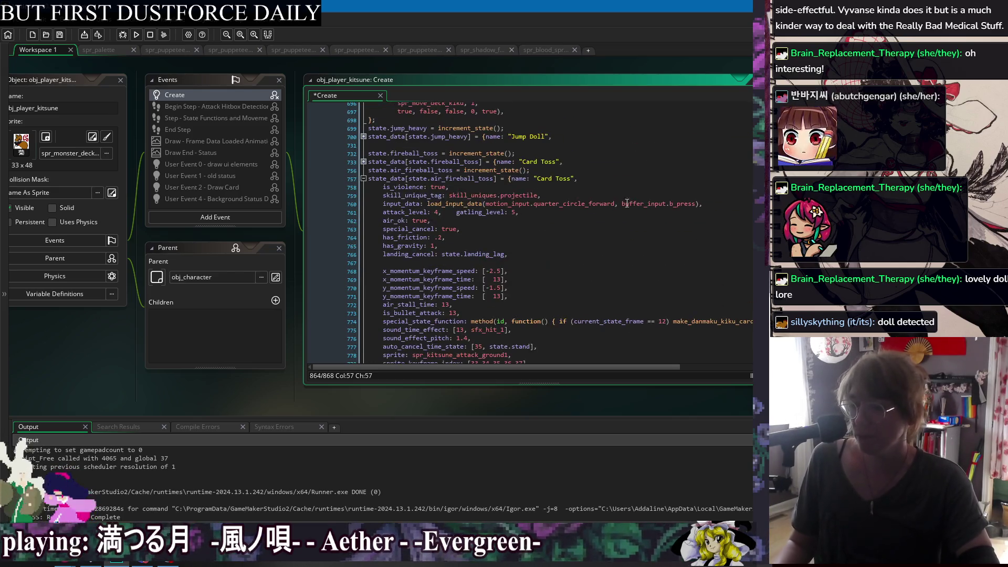
{"action": "left_click", "coordinate": [641, 193]}
{"action": "left_click", "coordinate": [363, 178]}
{"action": "scroll", "coordinate": [444, 174], "scroll_direction": "up", "scroll_amount": 4}
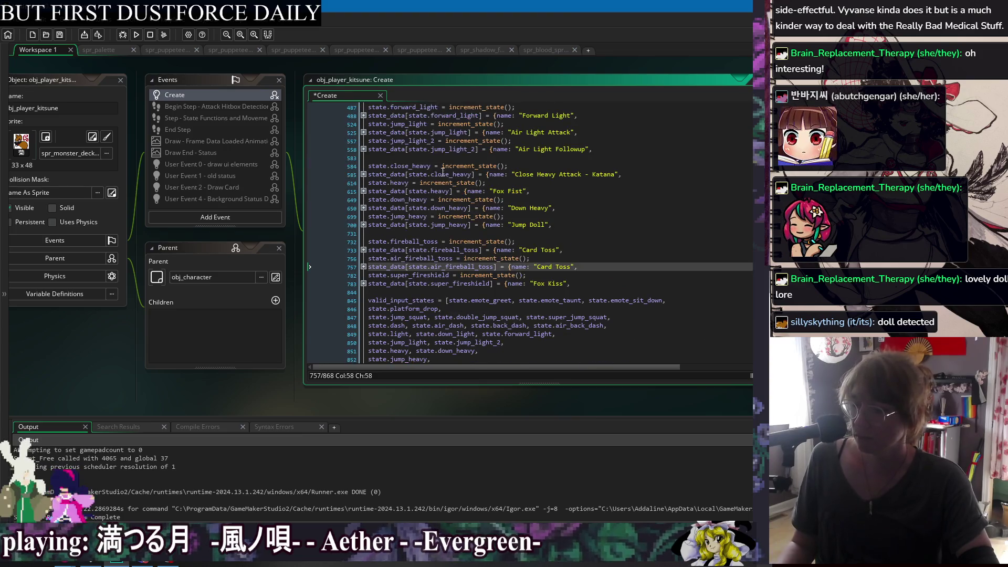
{"action": "double_click", "coordinate": [445, 176]}
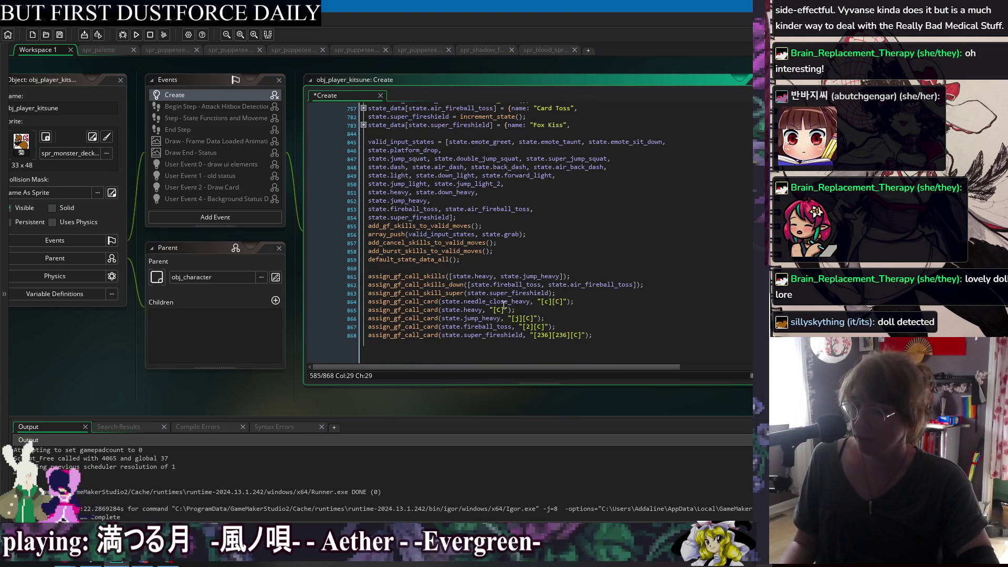
{"action": "left_click", "coordinate": [492, 307]}
{"action": "double_click", "coordinate": [482, 307]}
{"action": "type", "text": "close_heavy"}
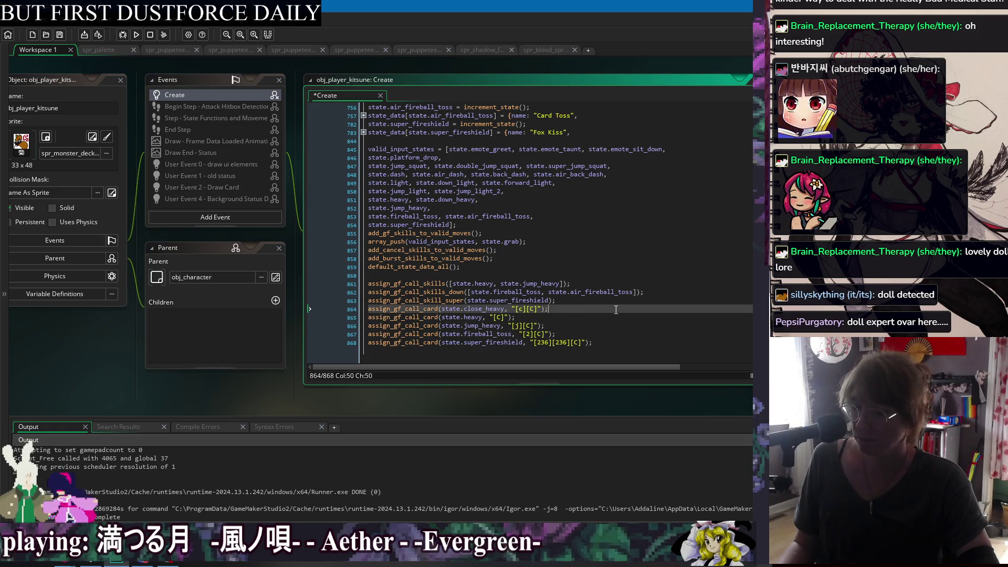
{"action": "left_click", "coordinate": [137, 36]}
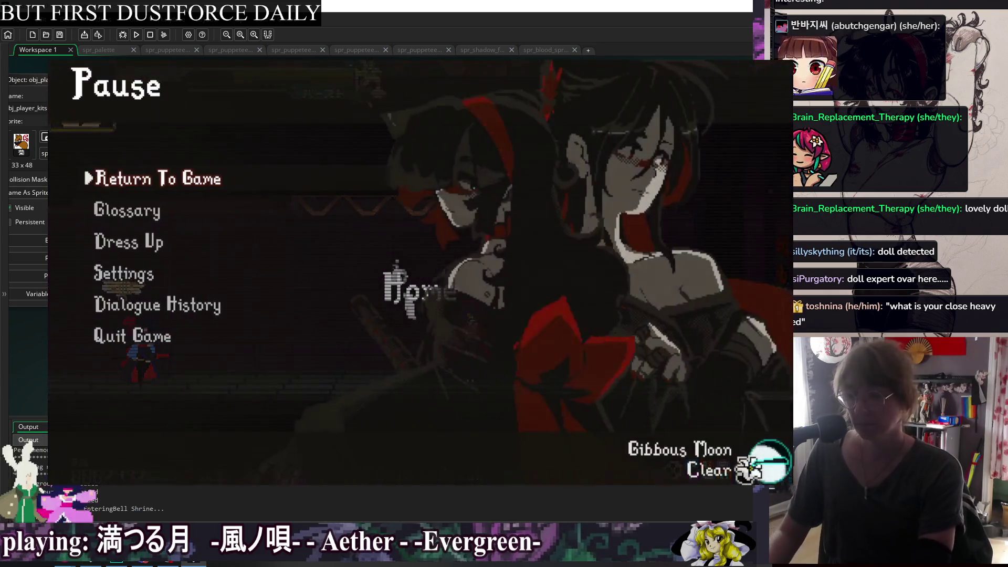
Open the Change GF character grid via Pause > Settings > Debug
{"action": "key", "text": "Down"}
{"action": "key", "text": "Down"}
{"action": "key", "text": "Down"}
{"action": "key", "text": "Return"}
{"action": "key", "text": "Down"}
{"action": "key", "text": "Down"}
{"action": "key", "text": "Down"}
{"action": "key", "text": "Down"}
{"action": "key", "text": "Return"}
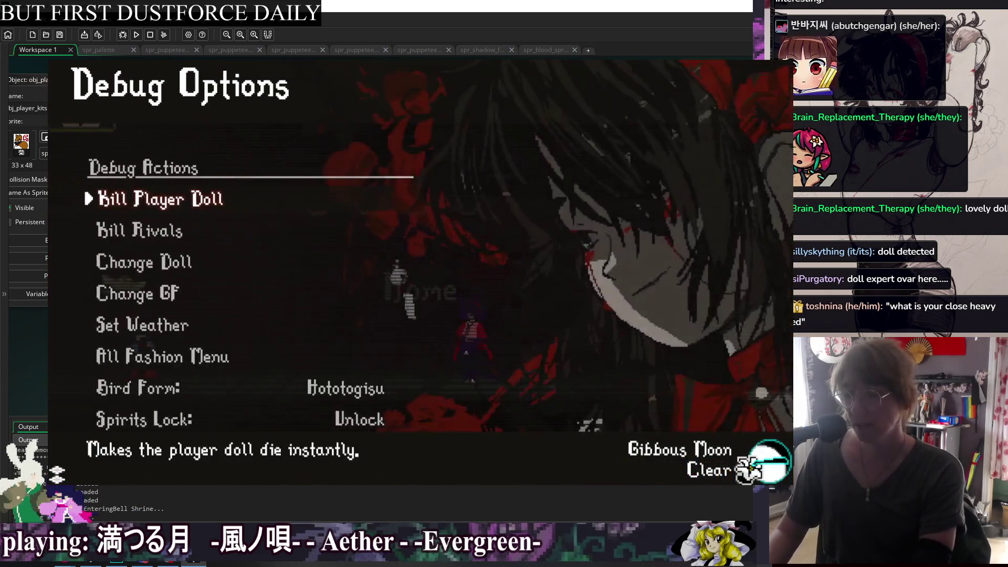
{"action": "key", "text": "Down"}
{"action": "key", "text": "Down"}
{"action": "key", "text": "Down"}
{"action": "key", "text": "Return"}
{"action": "key", "text": "Down"}
{"action": "key", "text": "Down"}
{"action": "key", "text": "Down"}
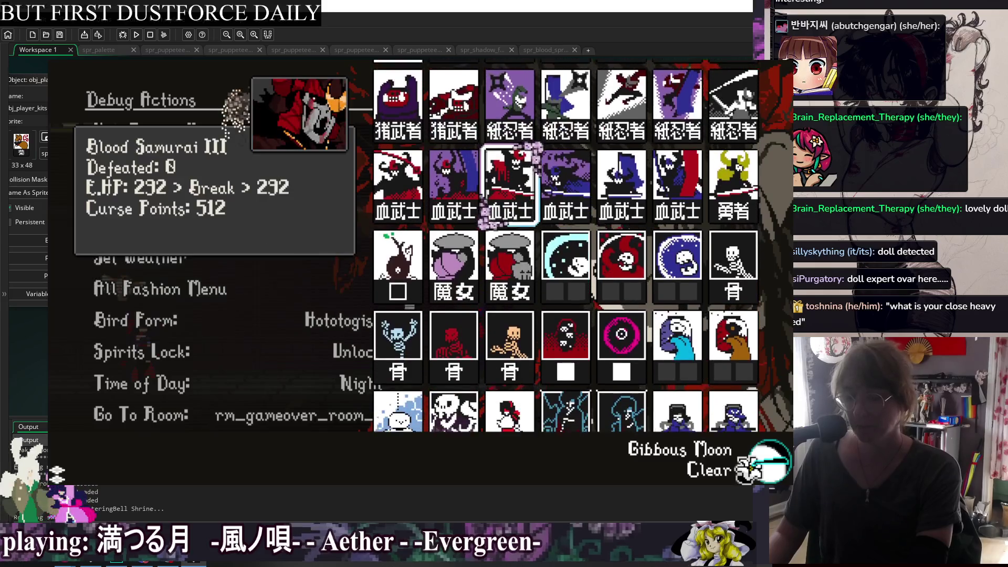
{"action": "key", "text": "Down"}
Browse the grid past Suu, Kiri and Tengu Student, then pick Kiku as girlfriend
{"action": "key", "text": "Left"}
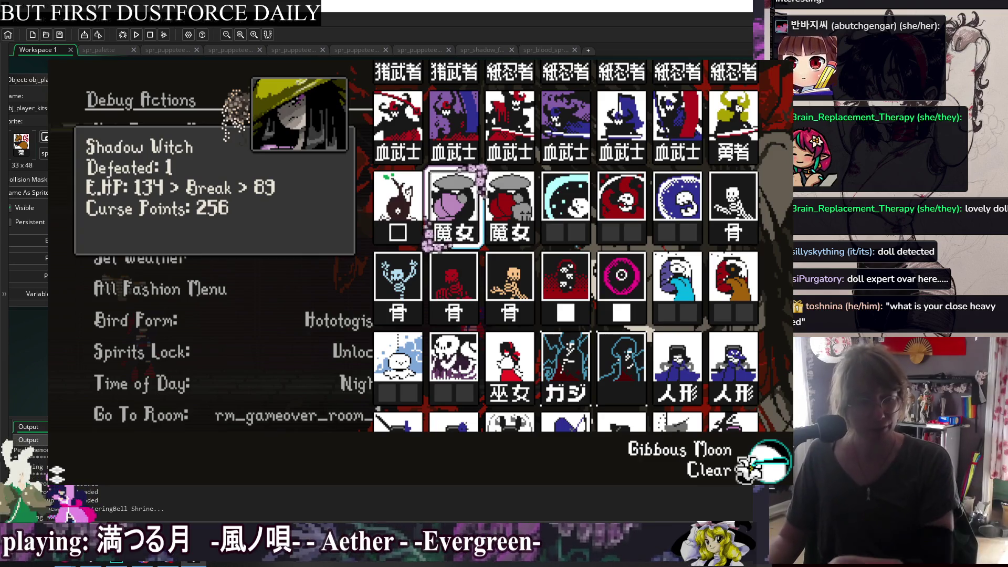
{"action": "key", "text": "Down"}
{"action": "key", "text": "Right"}
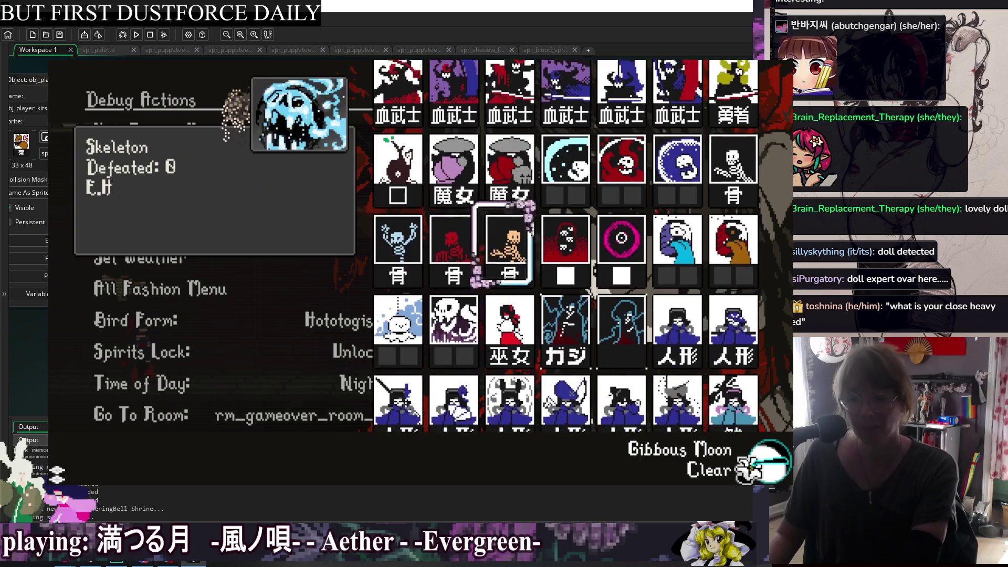
{"action": "key", "text": "Down"}
{"action": "key", "text": "Down"}
{"action": "key", "text": "Right"}
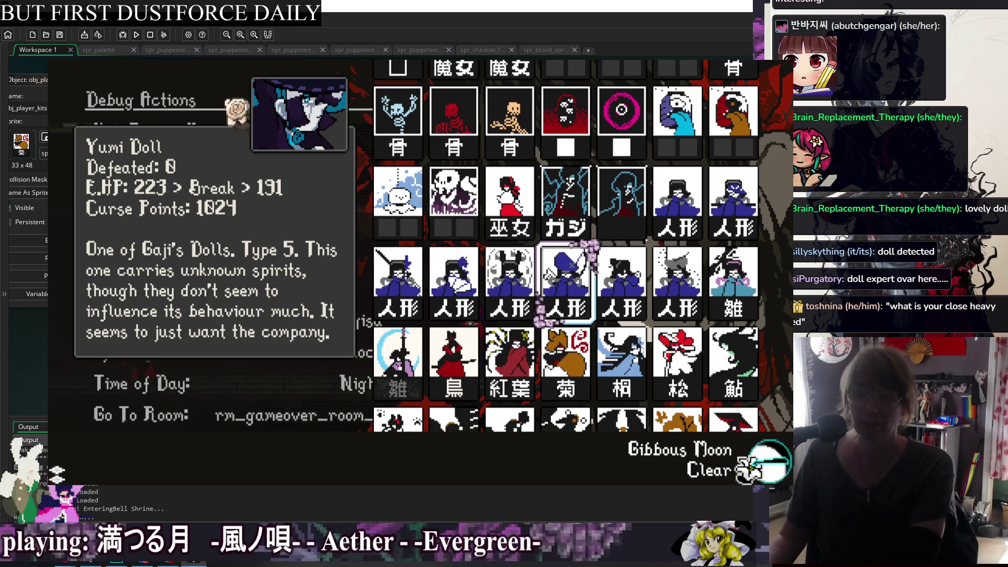
{"action": "key", "text": "Right"}
{"action": "key", "text": "Right"}
{"action": "key", "text": "Right"}
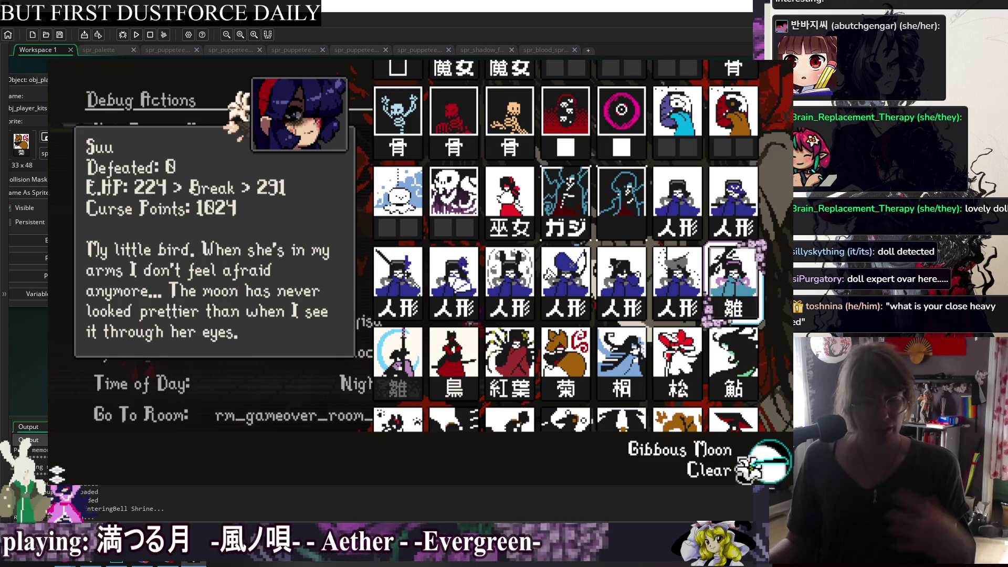
{"action": "key", "text": "Down"}
{"action": "key", "text": "Left"}
{"action": "key", "text": "Left"}
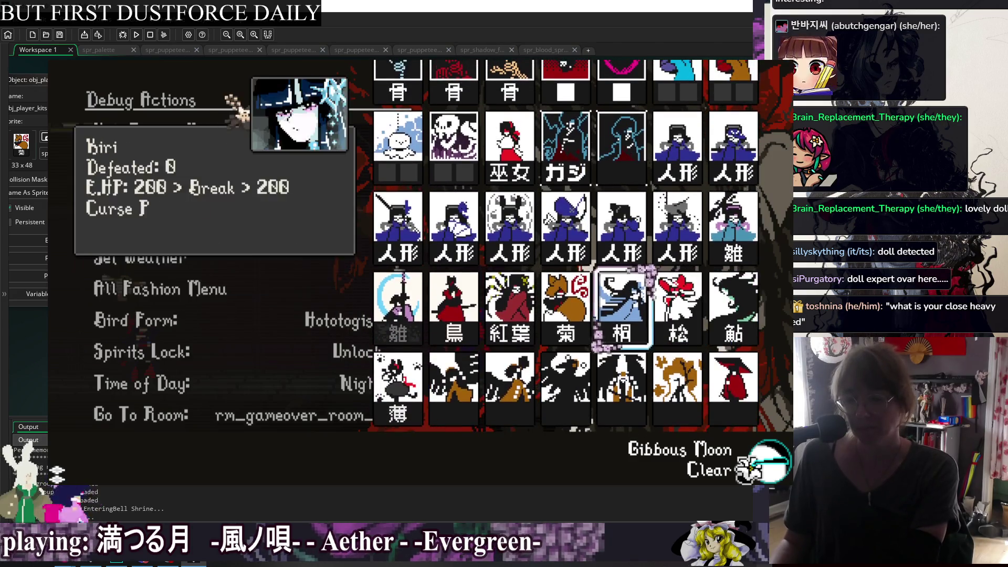
{"action": "key", "text": "Up"}
{"action": "key", "text": "Right"}
{"action": "key", "text": "Right"}
{"action": "key", "text": "Left"}
{"action": "key", "text": "Left"}
{"action": "key", "text": "Left"}
{"action": "key", "text": "Left"}
{"action": "key", "text": "Down"}
{"action": "key", "text": "Down"}
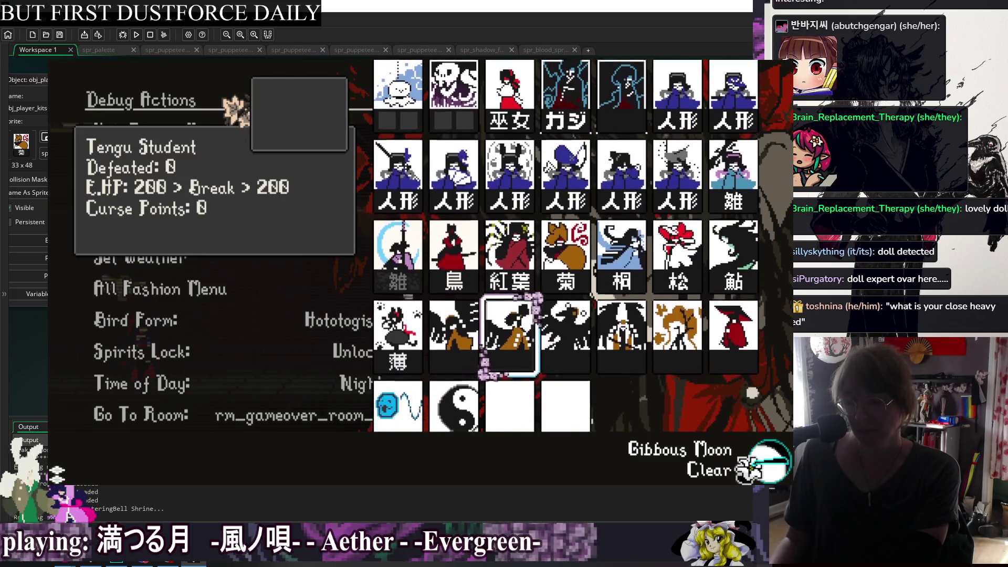
{"action": "key", "text": "Left"}
{"action": "key", "text": "Left"}
{"action": "key", "text": "Left"}
{"action": "key", "text": "Up"}
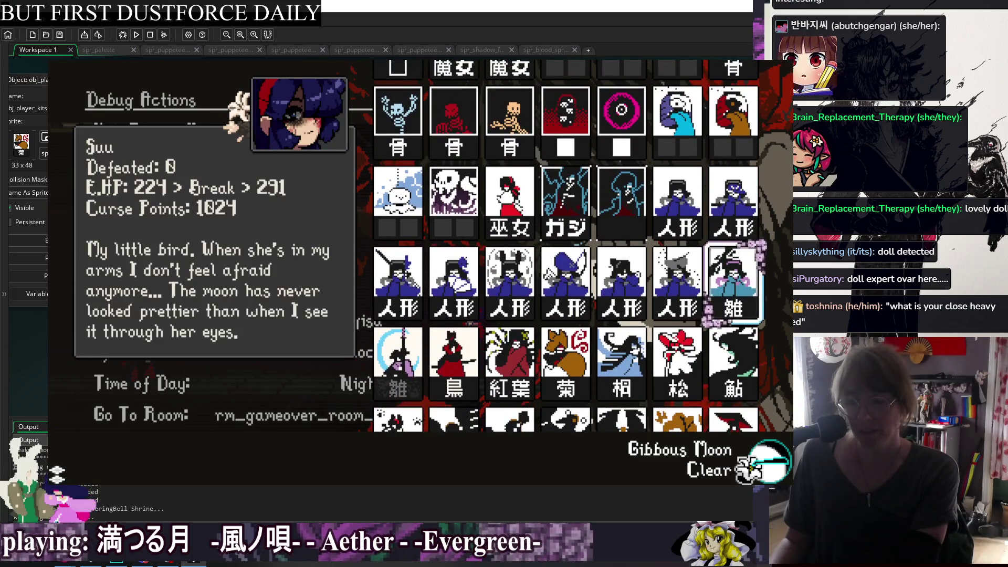
{"action": "key", "text": "Right"}
{"action": "key", "text": "Right"}
{"action": "key", "text": "Right"}
{"action": "key", "text": "Right"}
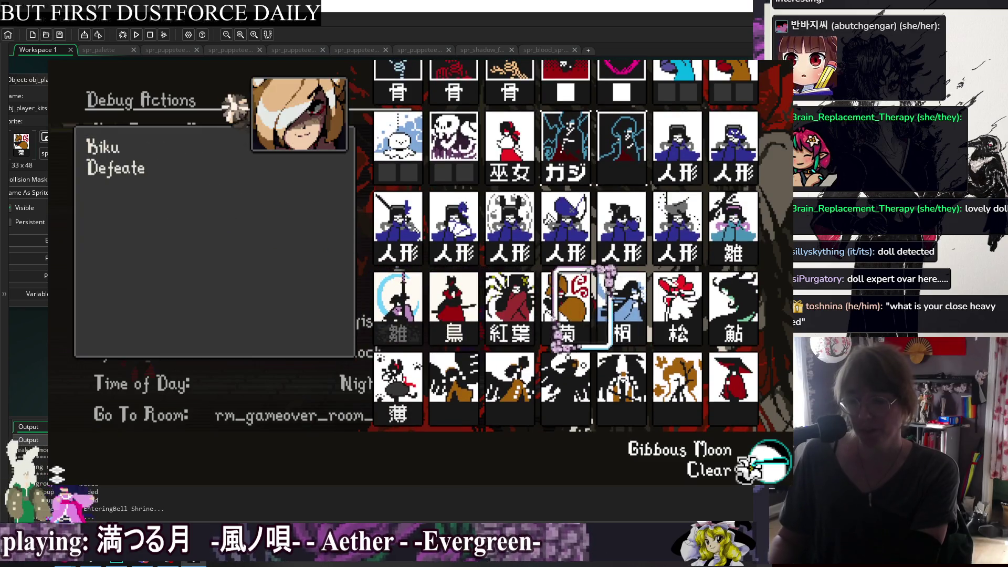
{"action": "key", "text": "z"}
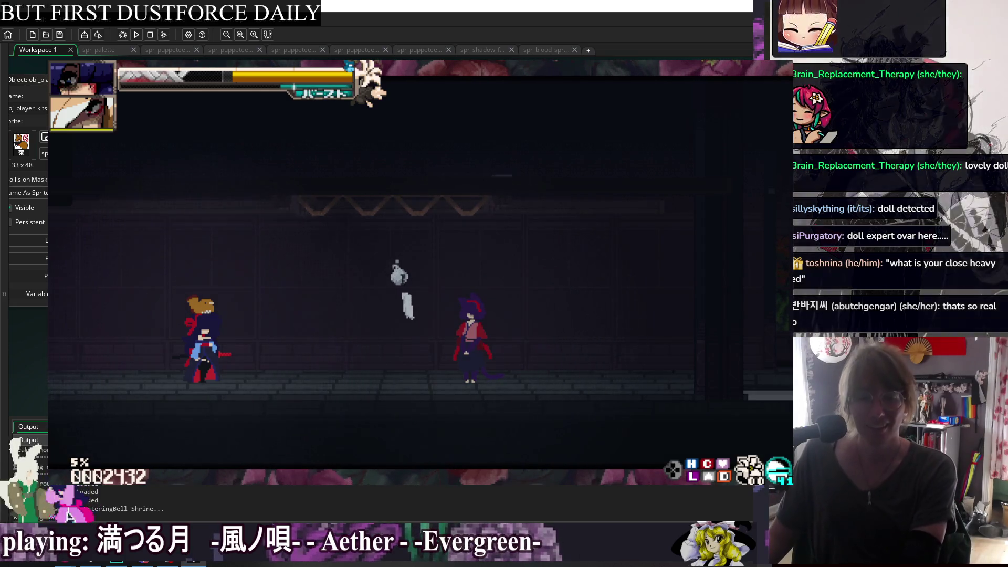
Toggle the F1 debug menu, pause and resume, and walk the player right
{"action": "key", "text": "F1"}
{"action": "key", "text": "Escape"}
{"action": "key", "text": "F1"}
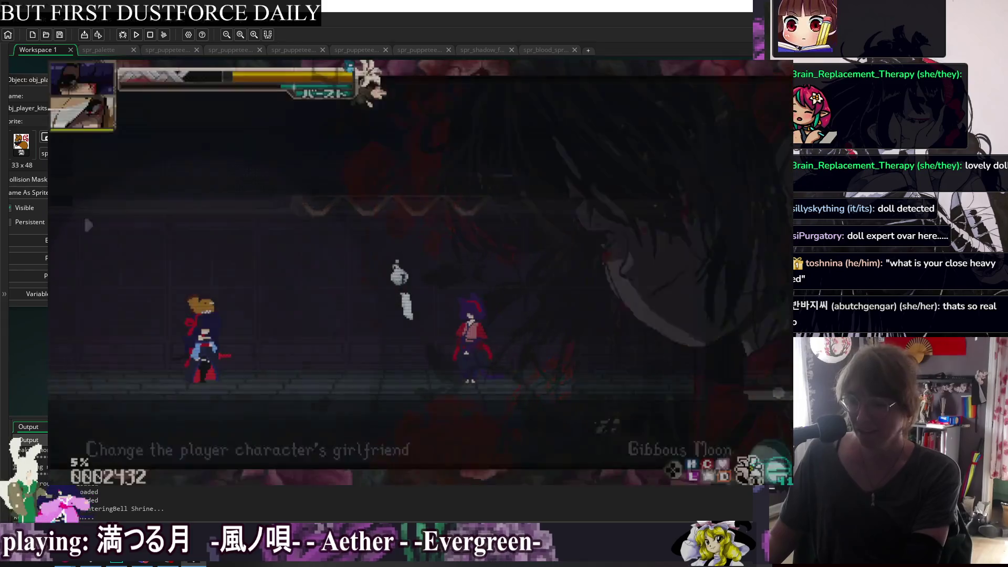
{"action": "key", "text": "Escape"}
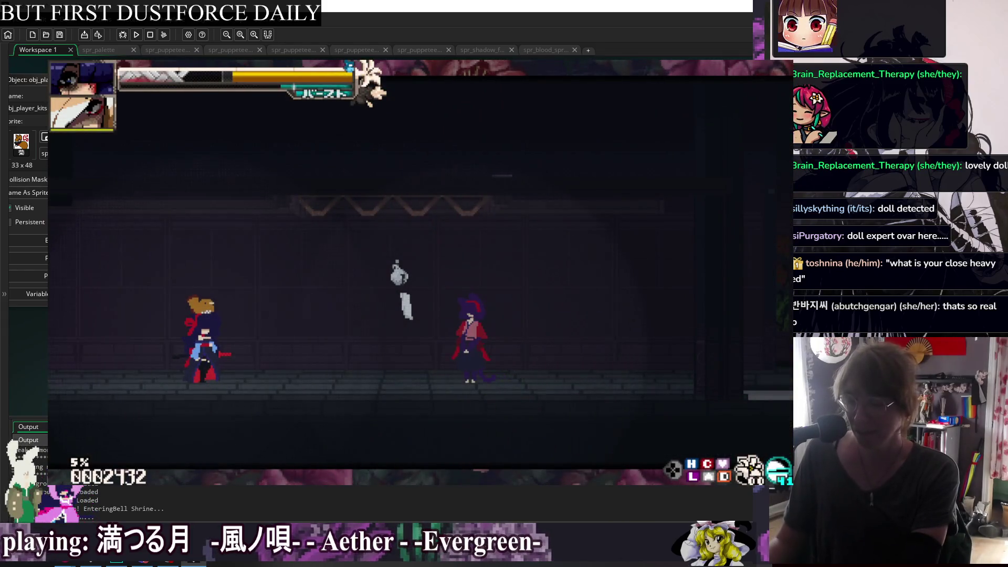
{"action": "key", "text": "Escape"}
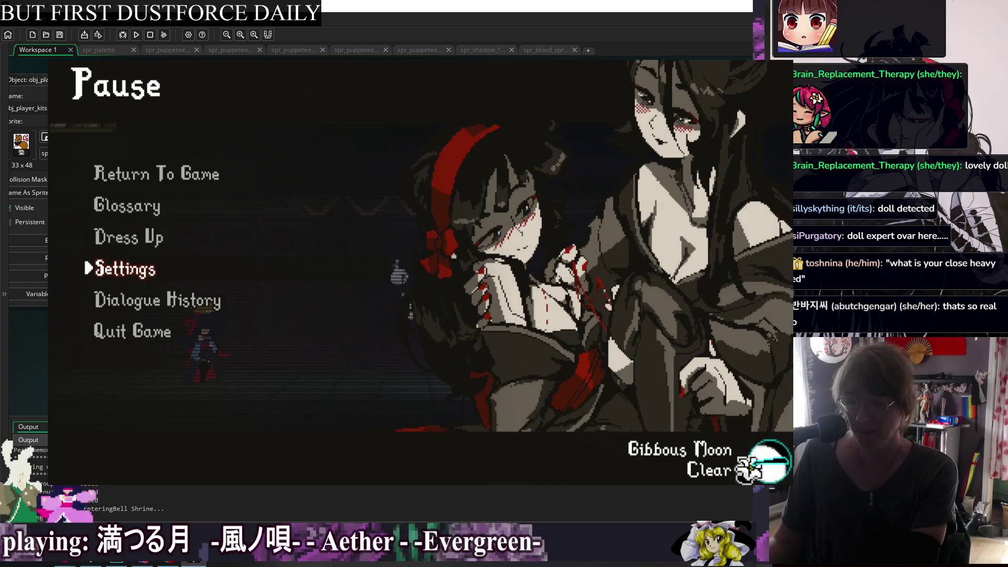
{"action": "key", "text": "Escape"}
{"action": "key", "text": "Escape"}
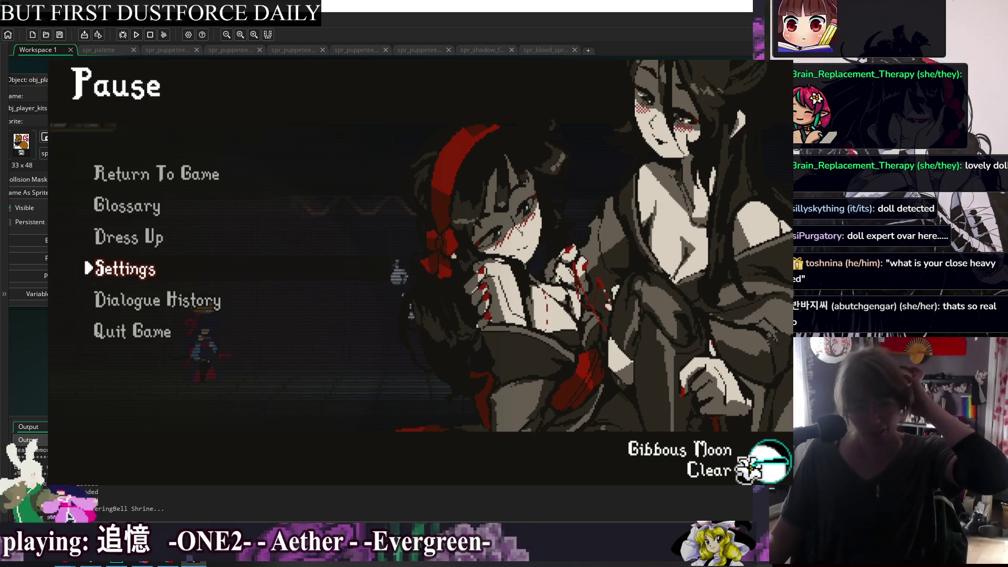
{"action": "key", "text": "Escape"}
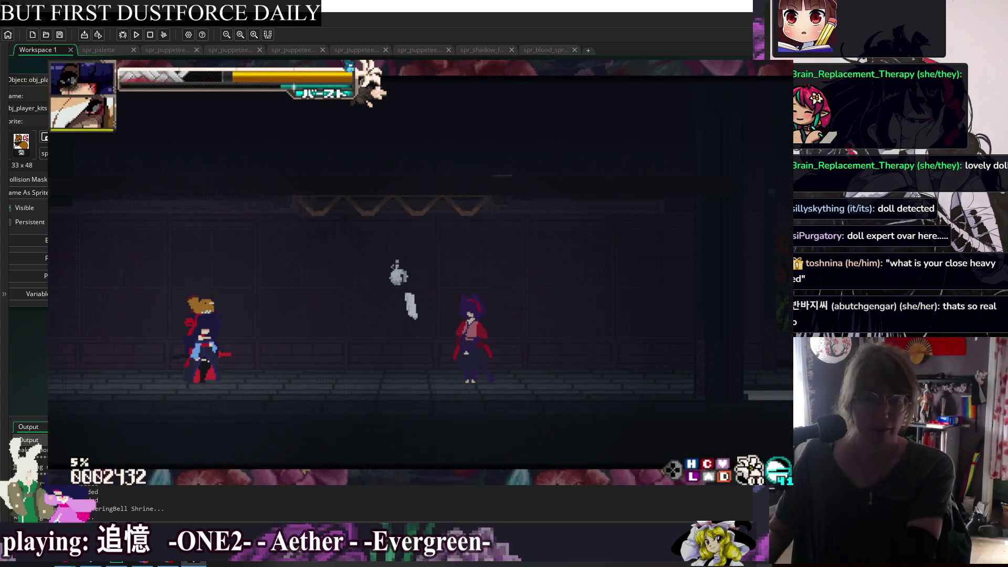
{"action": "key", "text": "Right"}
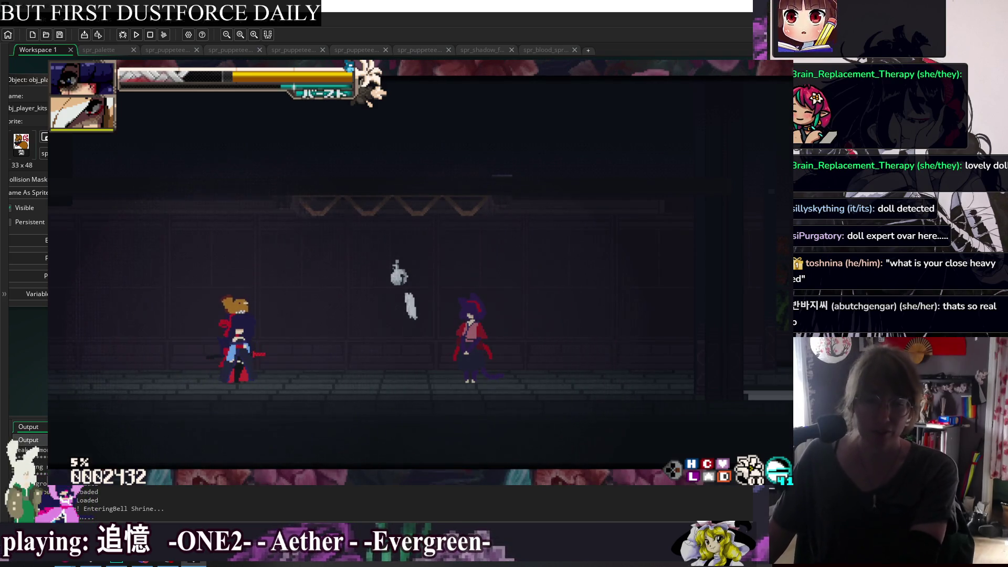
Open the Glossary's Skill List card grid from the Pause menu
{"action": "key", "text": "Escape"}
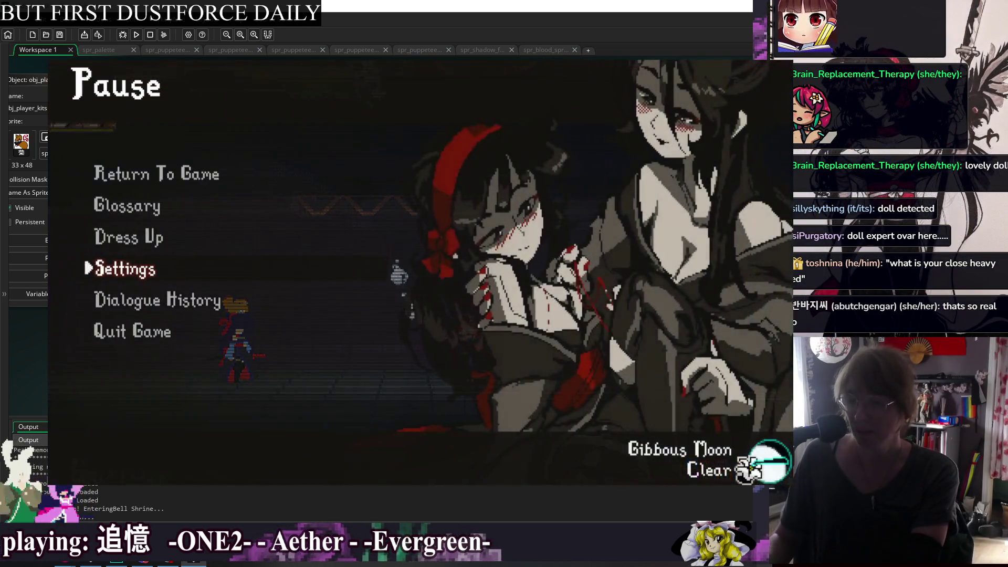
{"action": "key", "text": "Up"}
{"action": "key", "text": "Up"}
{"action": "key", "text": "Return"}
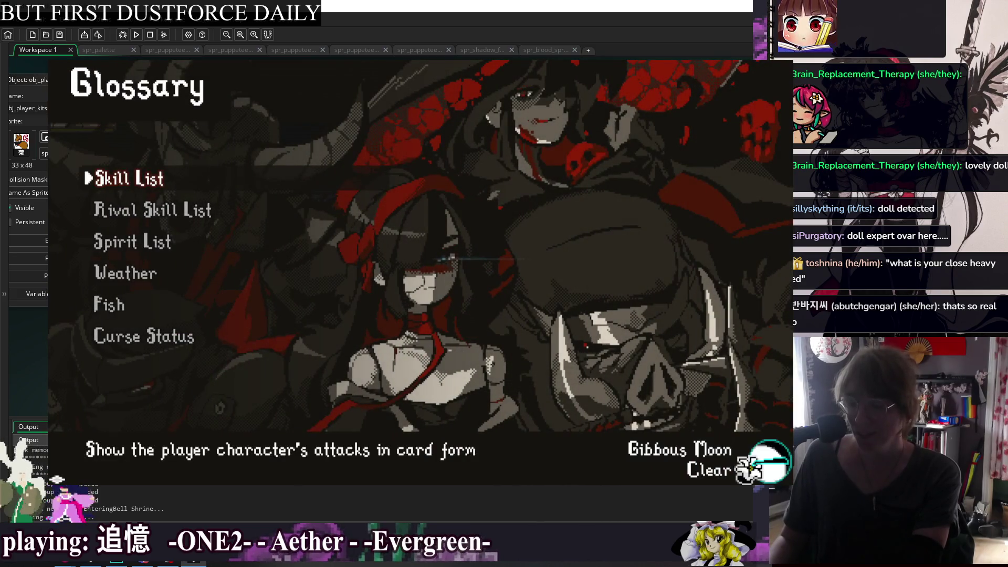
{"action": "key", "text": "Return"}
Browse the skill cards down to the girlfriend Close Heavy Attack – Katana card
{"action": "key", "text": "Right"}
{"action": "key", "text": "Right"}
{"action": "key", "text": "Right"}
{"action": "key", "text": "Down"}
{"action": "key", "text": "Down"}
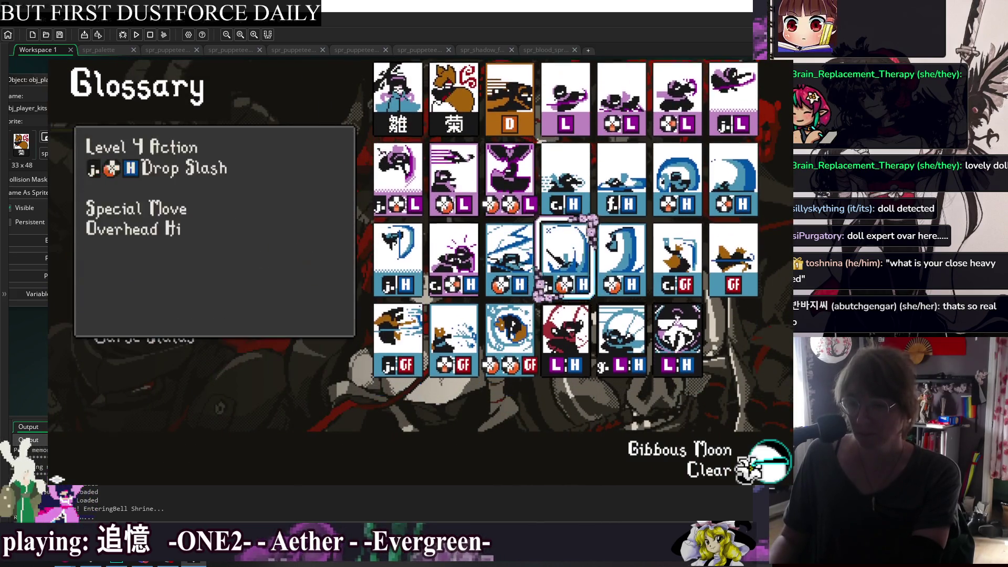
{"action": "key", "text": "Up"}
{"action": "key", "text": "Left"}
{"action": "key", "text": "Left"}
{"action": "key", "text": "Left"}
{"action": "key", "text": "Down"}
{"action": "key", "text": "Right"}
{"action": "key", "text": "Right"}
{"action": "key", "text": "Left"}
{"action": "key", "text": "Left"}
{"action": "key", "text": "Up"}
{"action": "key", "text": "Left"}
{"action": "key", "text": "Left"}
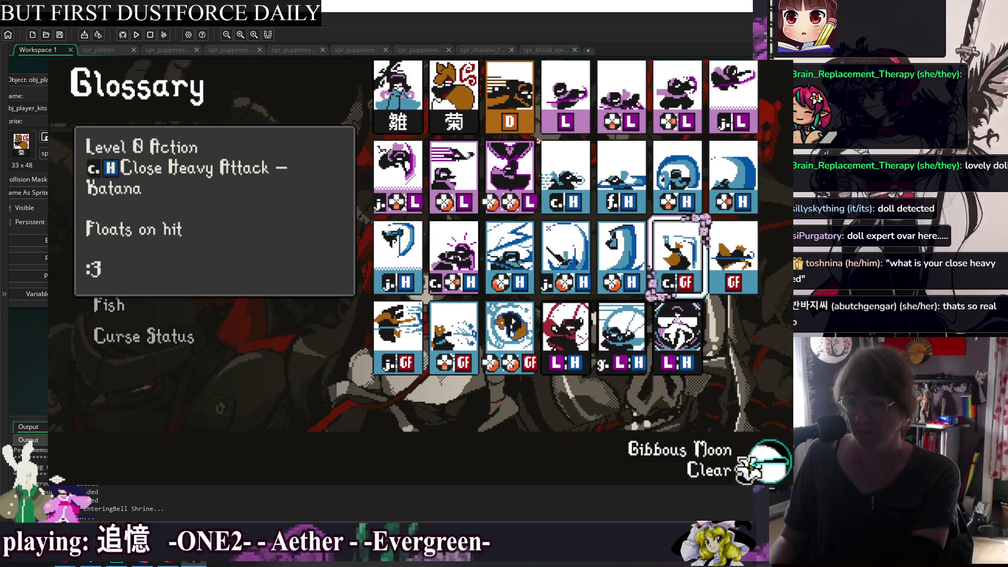
Compare the other GF cards, confirm the Fox Fist description, and close the Glossary
{"action": "key", "text": "Left"}
{"action": "key", "text": "Down"}
{"action": "key", "text": "Left"}
{"action": "key", "text": "Left"}
{"action": "key", "text": "Left"}
{"action": "key", "text": "Left"}
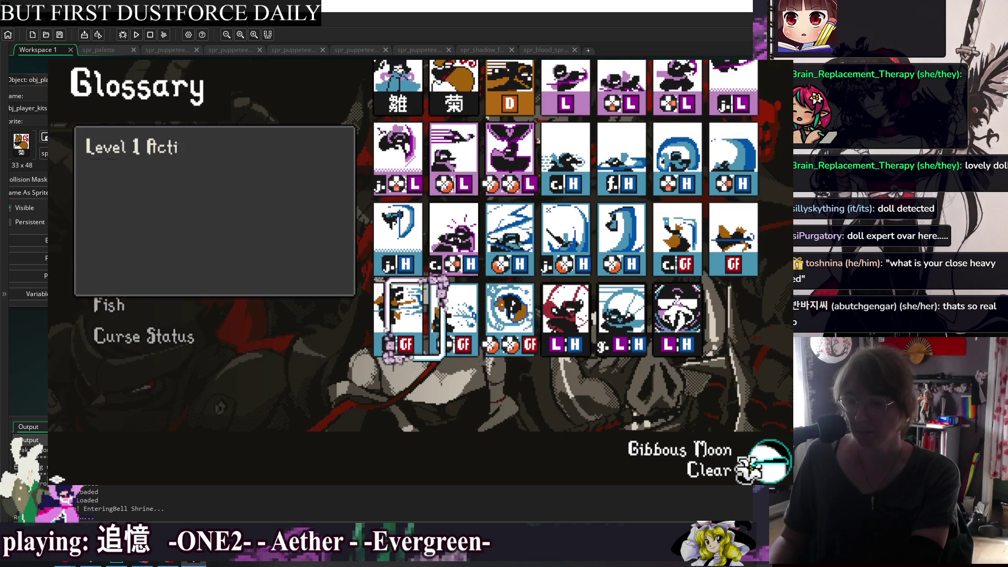
{"action": "key", "text": "Left"}
{"action": "key", "text": "Left"}
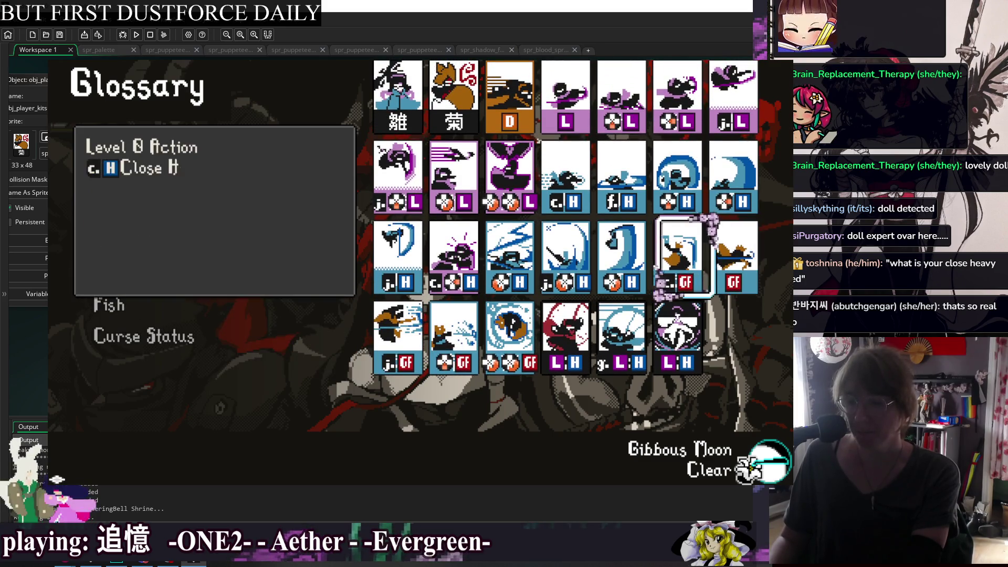
{"action": "key", "text": "Right"}
{"action": "key", "text": "Left"}
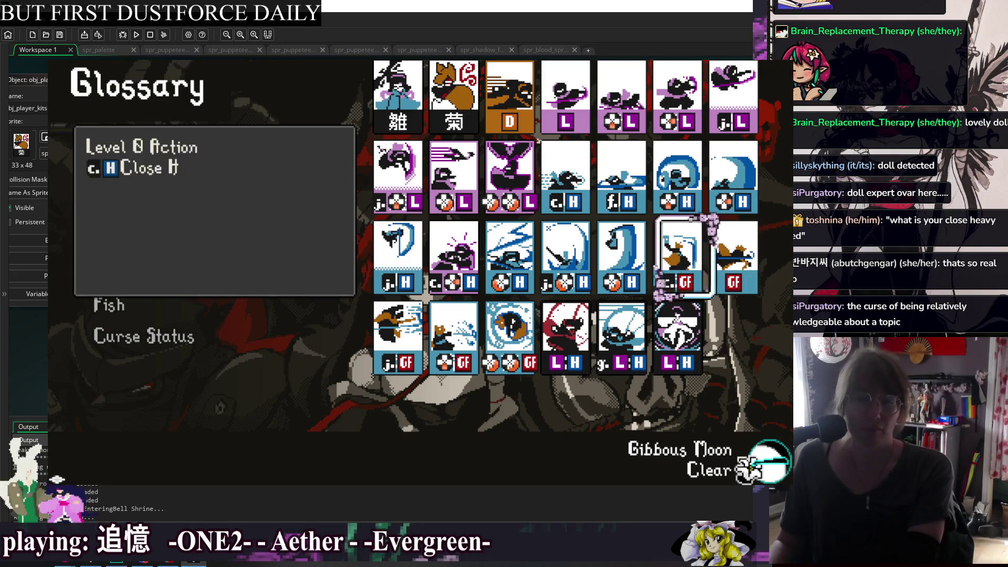
{"action": "key", "text": "Right"}
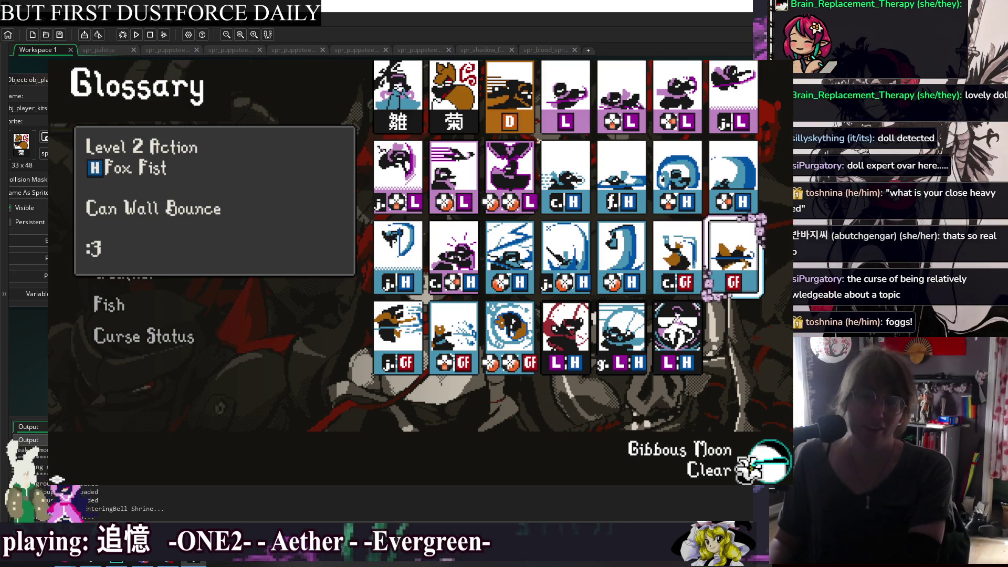
{"action": "key", "text": "Escape"}
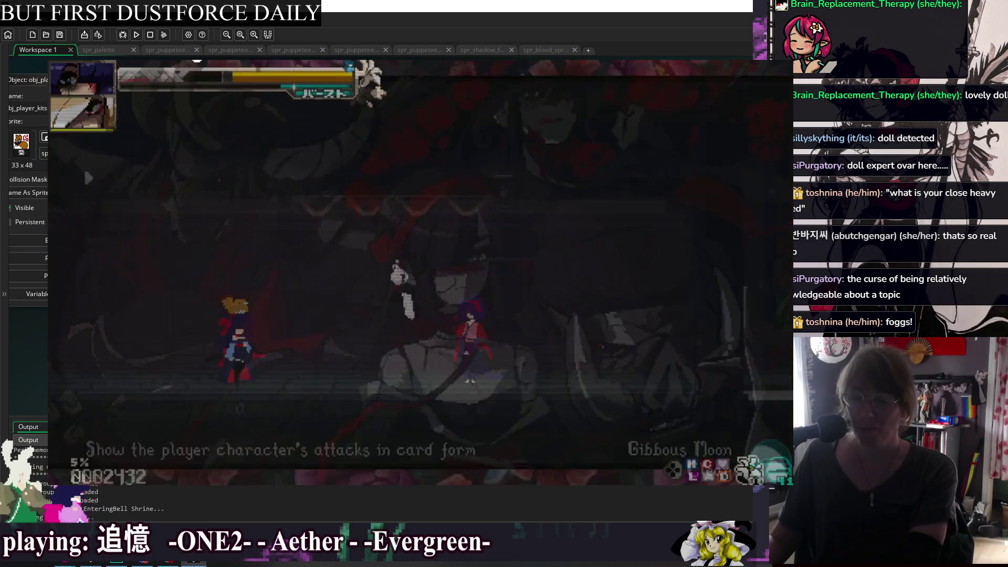
Start Training, land light and heavy katana combos up to 17 RUSH, then quit the game
{"action": "key", "text": "Escape"}
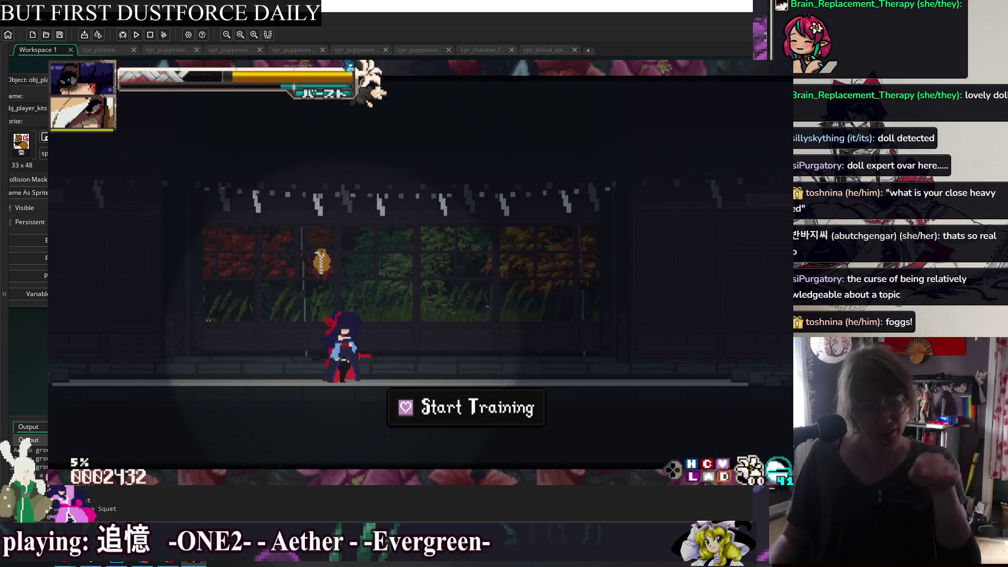
{"action": "key", "text": "Return"}
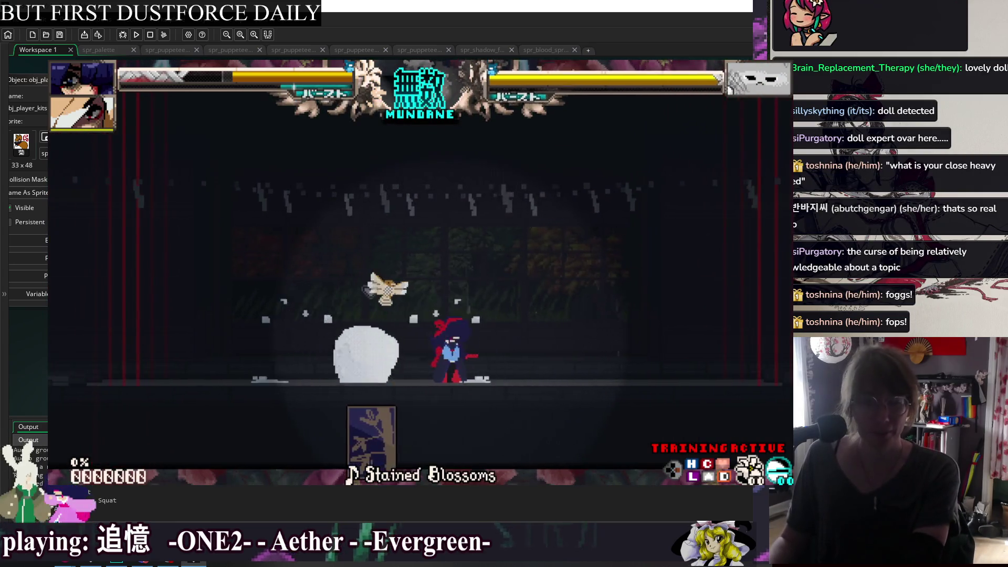
{"action": "key", "text": "z"}
{"action": "key", "text": "z"}
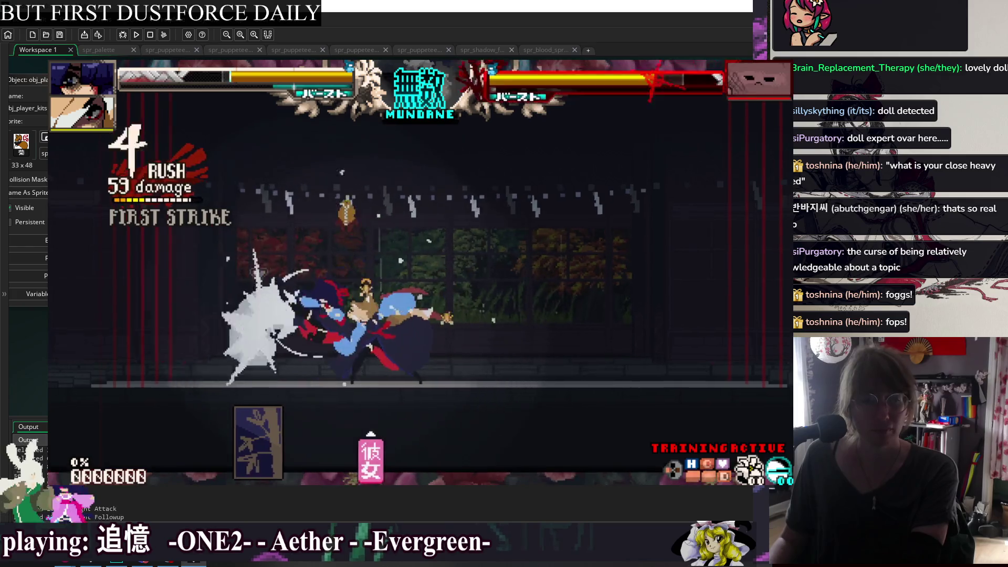
{"action": "key", "text": "x"}
{"action": "key", "text": "x"}
{"action": "key", "text": "x"}
{"action": "key", "text": "z"}
{"action": "key", "text": "z"}
{"action": "key", "text": "z"}
{"action": "key", "text": "x"}
{"action": "key", "text": "x"}
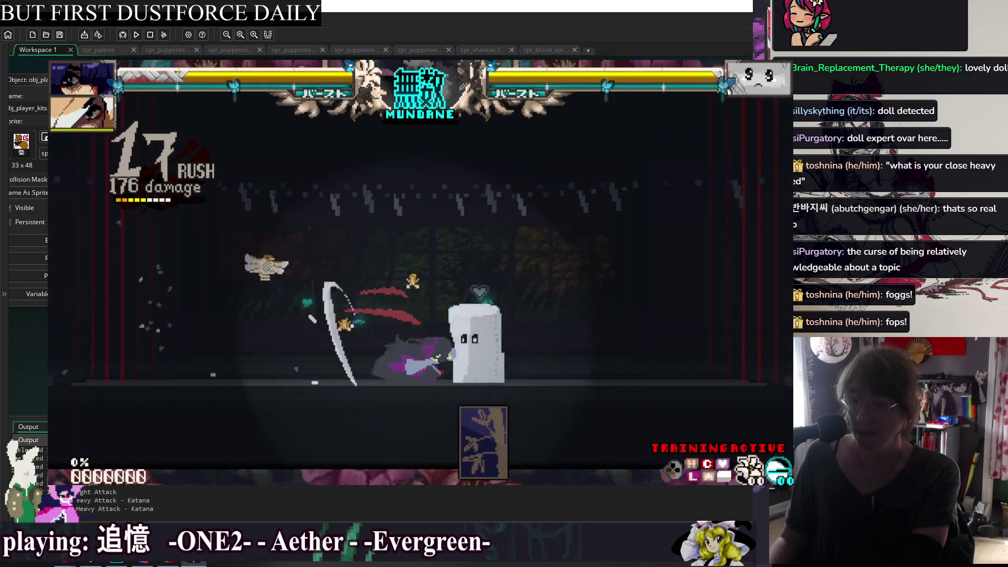
{"action": "key", "text": "z"}
{"action": "key", "text": "x"}
{"action": "key", "text": "x"}
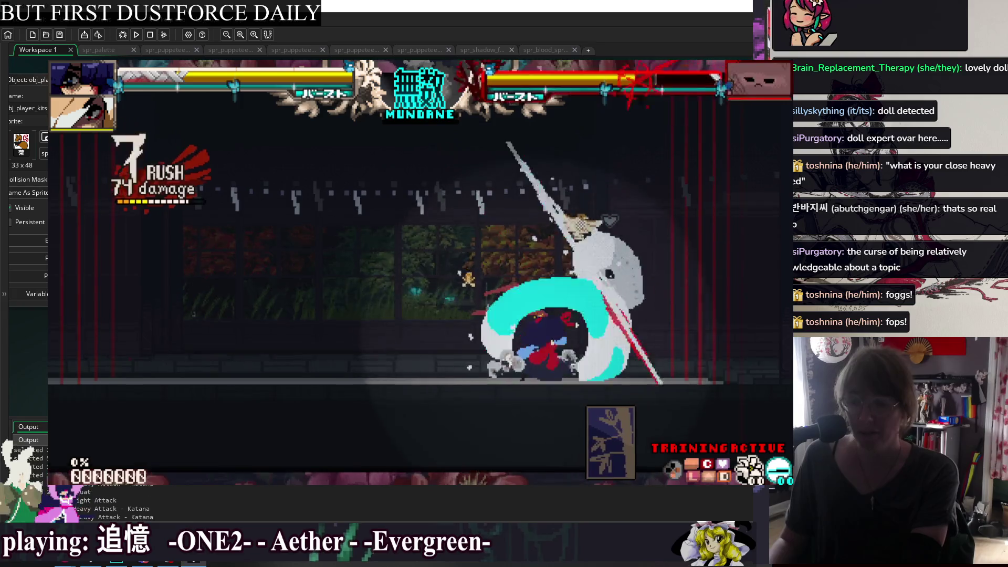
{"action": "key", "text": "x"}
{"action": "key", "text": "Down"}
{"action": "key", "text": "z"}
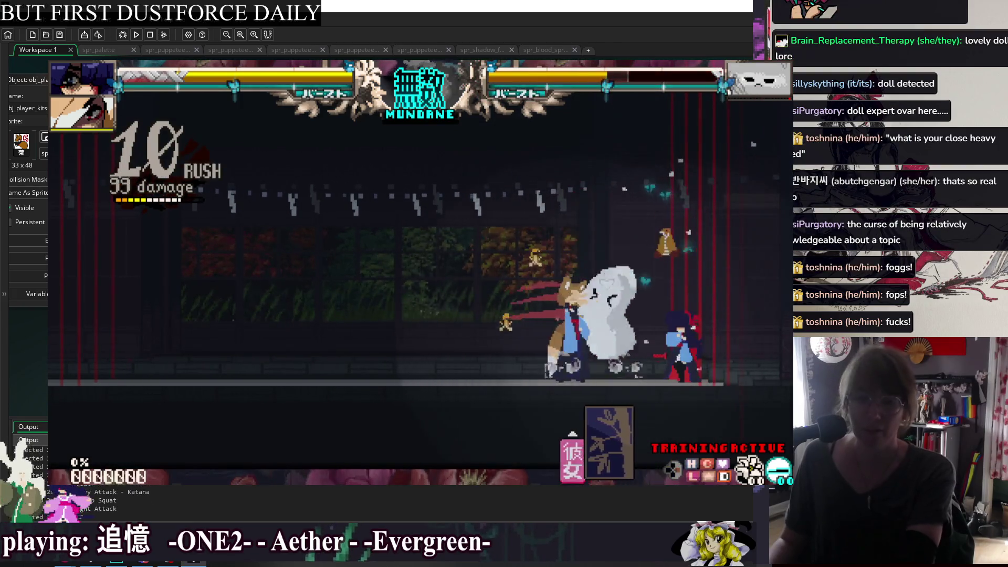
{"action": "key", "text": "Escape"}
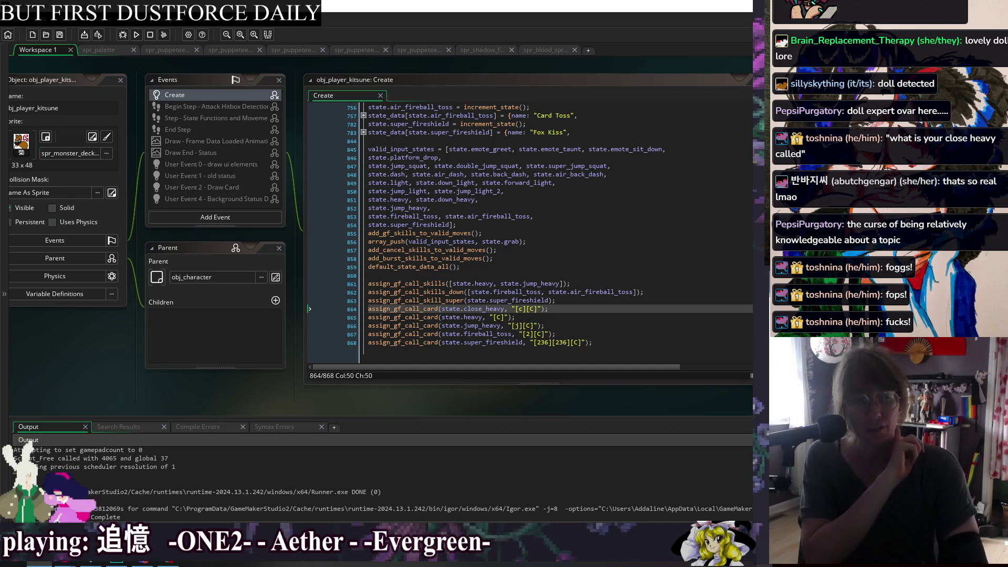
Switch from the kitsune Create code to the Photos viewer showing 6.PNG
{"action": "key", "text": "alt+Tab"}
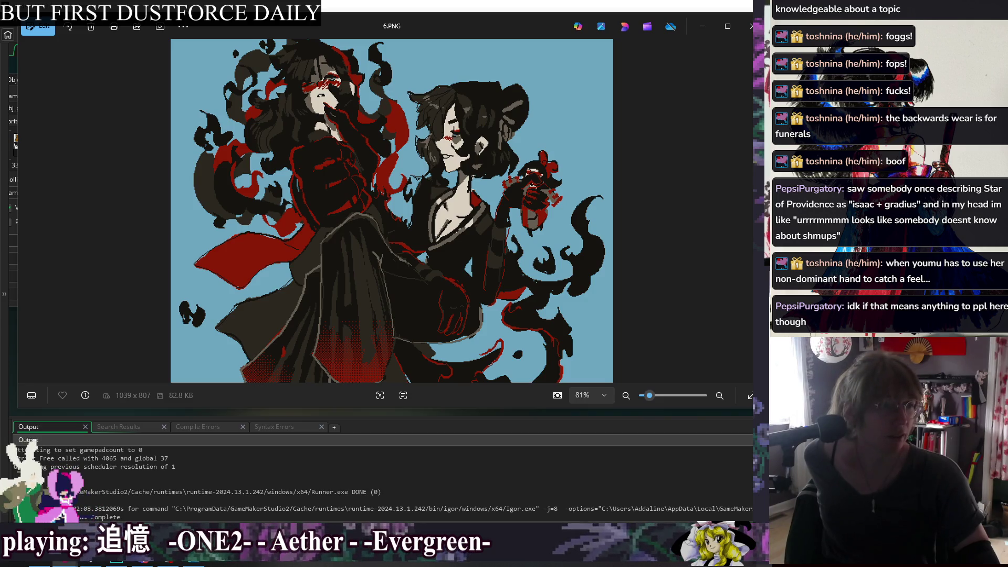
Switch from Windows Photos to the Firefox window showing the Yuyuko Saigyouji figure photo
{"action": "key", "text": "alt+Tab"}
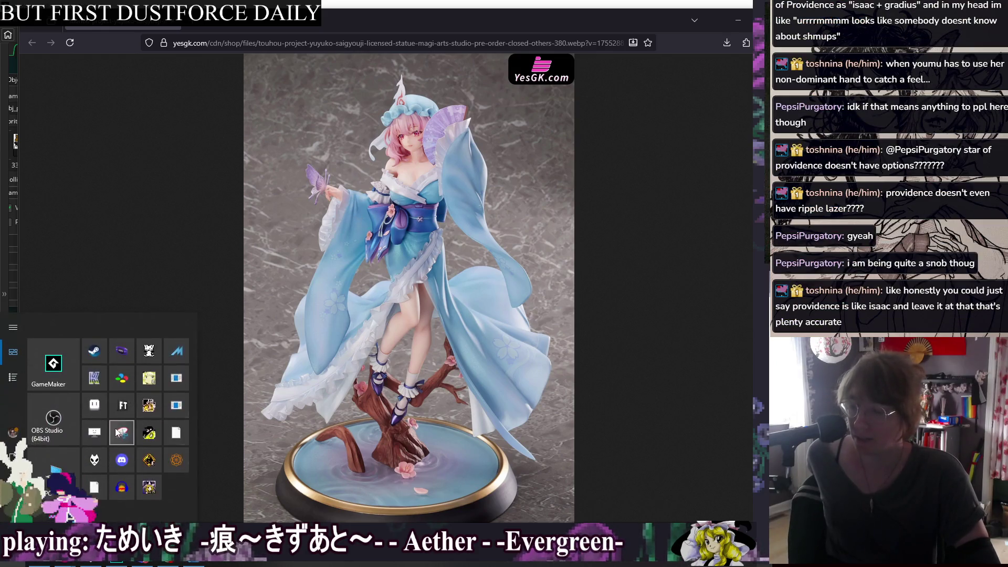
Snip the figure photo and mark it with red strokes and a red X on the dark area
{"action": "left_click", "coordinate": [72, 39]}
{"action": "mouse_move", "coordinate": [102, 83]}
{"action": "left_mouse_down"}
{"action": "mouse_move", "coordinate": [262, 215]}
{"action": "mouse_move", "coordinate": [499, 382]}
{"action": "left_mouse_up"}
{"action": "left_click_drag", "start_coordinate": [197, 145], "coordinate": [234, 176]}
{"action": "left_click_drag", "start_coordinate": [262, 142], "coordinate": [193, 217]}
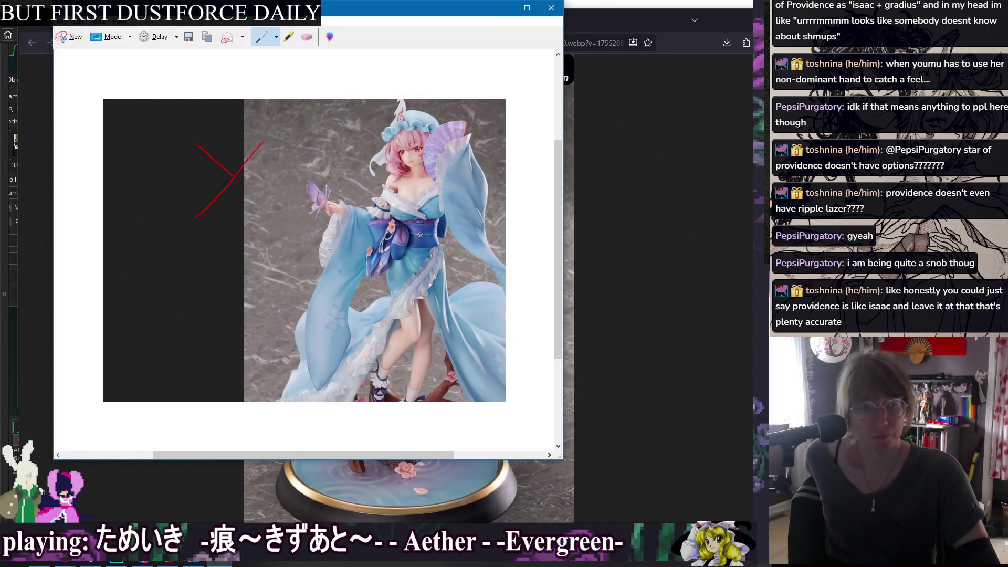
{"action": "left_click_drag", "start_coordinate": [169, 251], "coordinate": [218, 316]}
{"action": "mouse_move", "coordinate": [213, 257]}
{"action": "left_mouse_down"}
{"action": "mouse_move", "coordinate": [190, 282]}
{"action": "mouse_move", "coordinate": [205, 276]}
{"action": "left_mouse_up"}
Erase the lower X strokes, trace the figure's sleeve in red, and remove the robe outline
{"action": "left_click", "coordinate": [308, 36]}
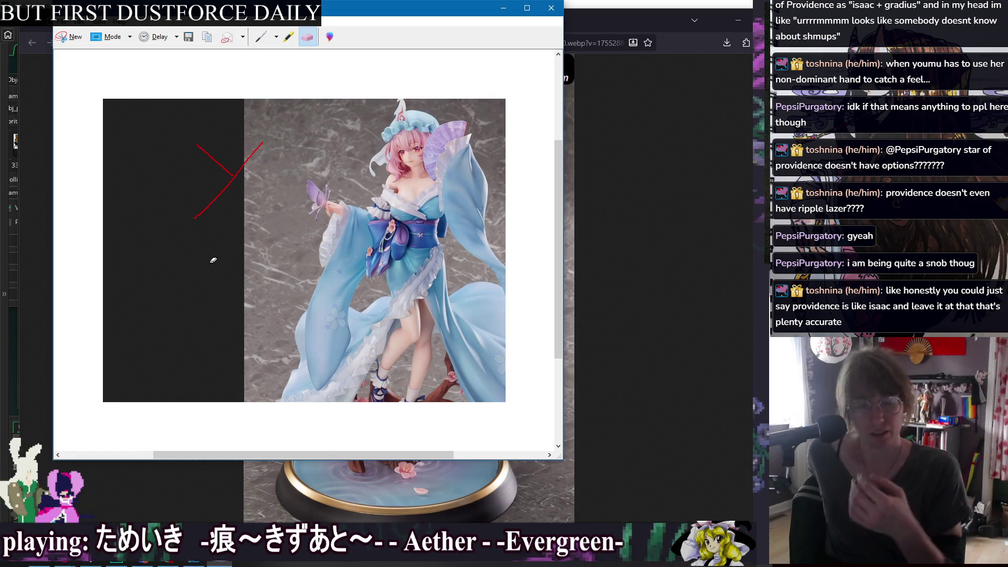
{"action": "left_click", "coordinate": [261, 37]}
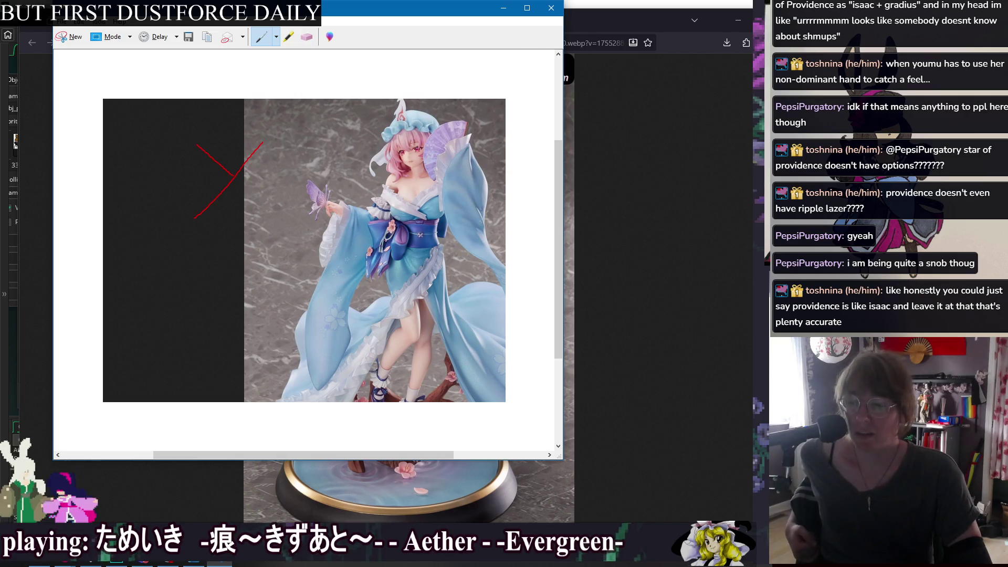
{"action": "mouse_move", "coordinate": [353, 205]}
{"action": "left_mouse_down"}
{"action": "mouse_move", "coordinate": [315, 306]}
{"action": "mouse_move", "coordinate": [322, 393]}
{"action": "mouse_move", "coordinate": [392, 225]}
{"action": "mouse_move", "coordinate": [352, 209]}
{"action": "left_mouse_up"}
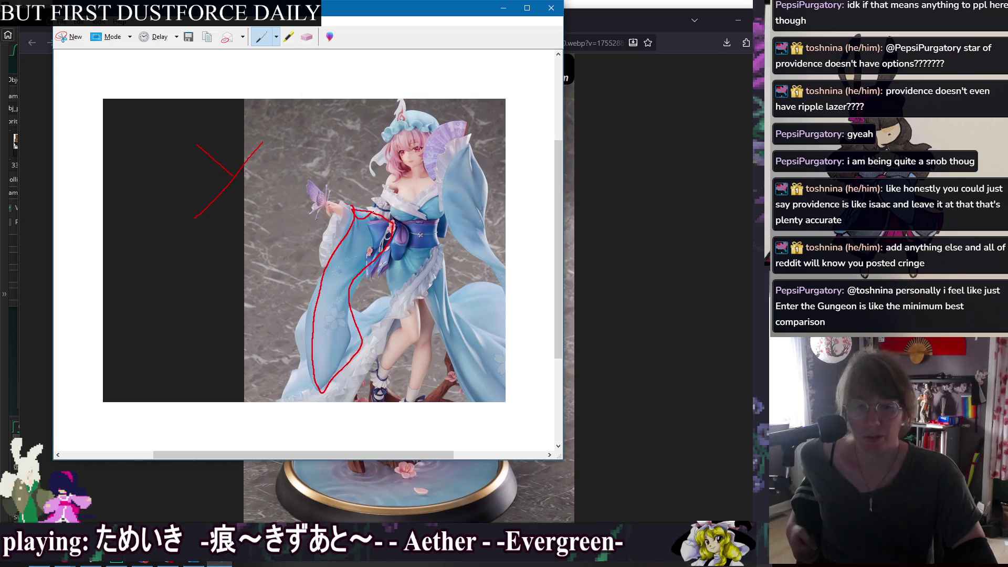
{"action": "left_click", "coordinate": [307, 36]}
{"action": "left_click", "coordinate": [364, 236]}
{"action": "left_click", "coordinate": [260, 37]}
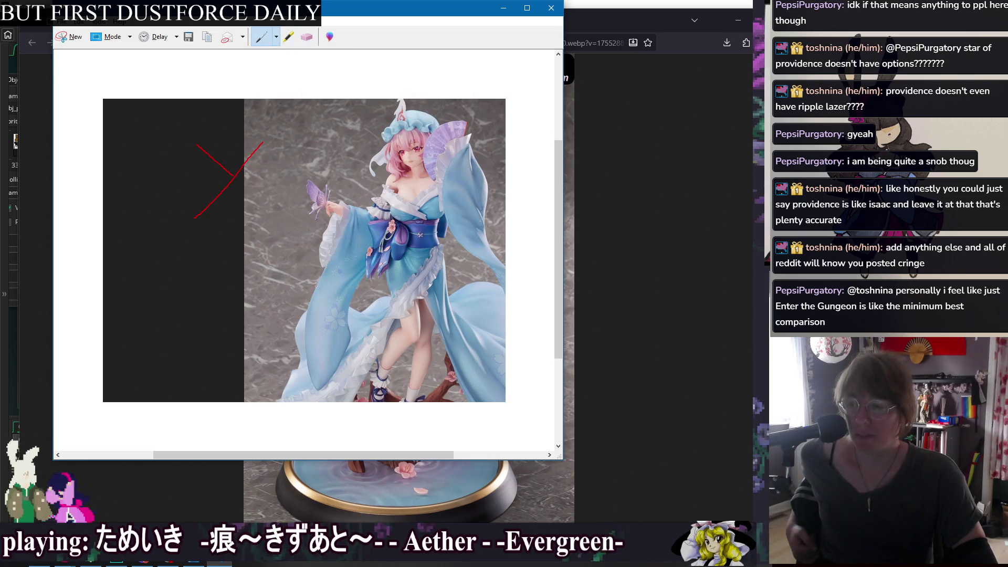
Rework the red robe and sleeve strokes, then close the snip and answer the save prompt
{"action": "mouse_move", "coordinate": [323, 270]}
{"action": "left_mouse_down"}
{"action": "mouse_move", "coordinate": [326, 202]}
{"action": "mouse_move", "coordinate": [396, 200]}
{"action": "mouse_move", "coordinate": [400, 300]}
{"action": "mouse_move", "coordinate": [346, 365]}
{"action": "mouse_move", "coordinate": [320, 280]}
{"action": "mouse_move", "coordinate": [325, 219]}
{"action": "mouse_move", "coordinate": [336, 247]}
{"action": "mouse_move", "coordinate": [323, 269]}
{"action": "left_mouse_up"}
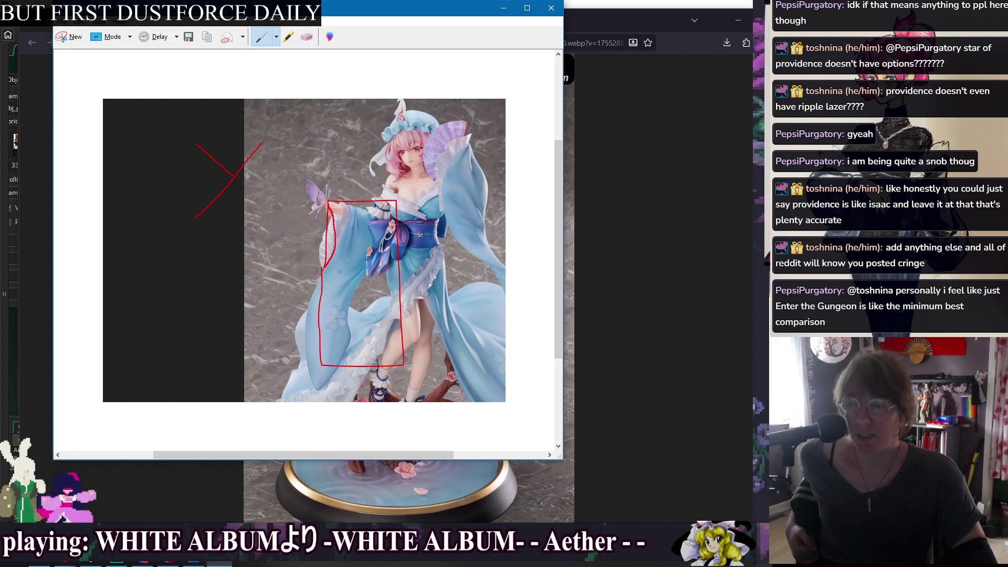
{"action": "mouse_move", "coordinate": [397, 201]}
{"action": "left_mouse_down"}
{"action": "mouse_move", "coordinate": [396, 247]}
{"action": "mouse_move", "coordinate": [362, 231]}
{"action": "mouse_move", "coordinate": [328, 239]}
{"action": "left_mouse_up"}
{"action": "left_click", "coordinate": [308, 37]}
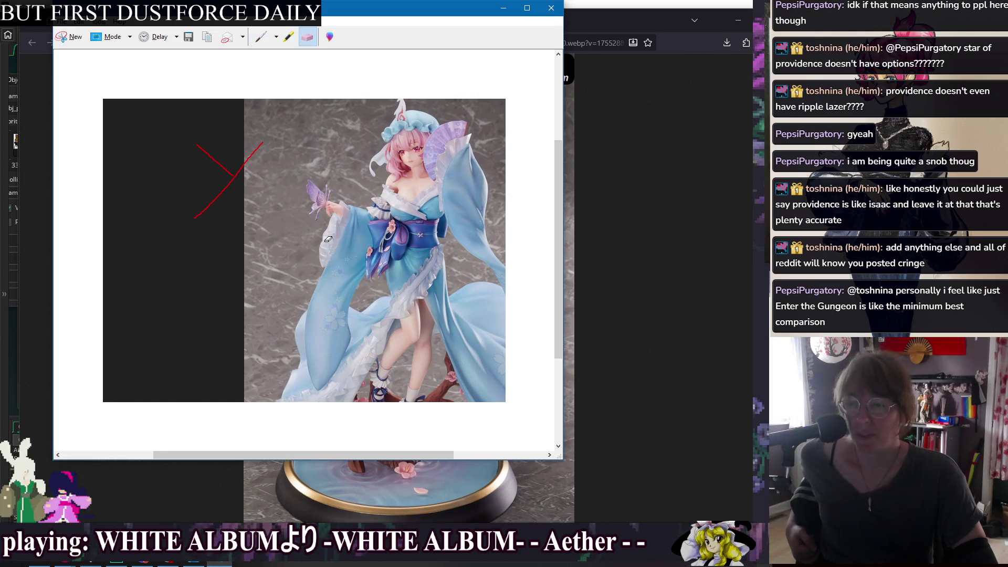
{"action": "left_click", "coordinate": [263, 37]}
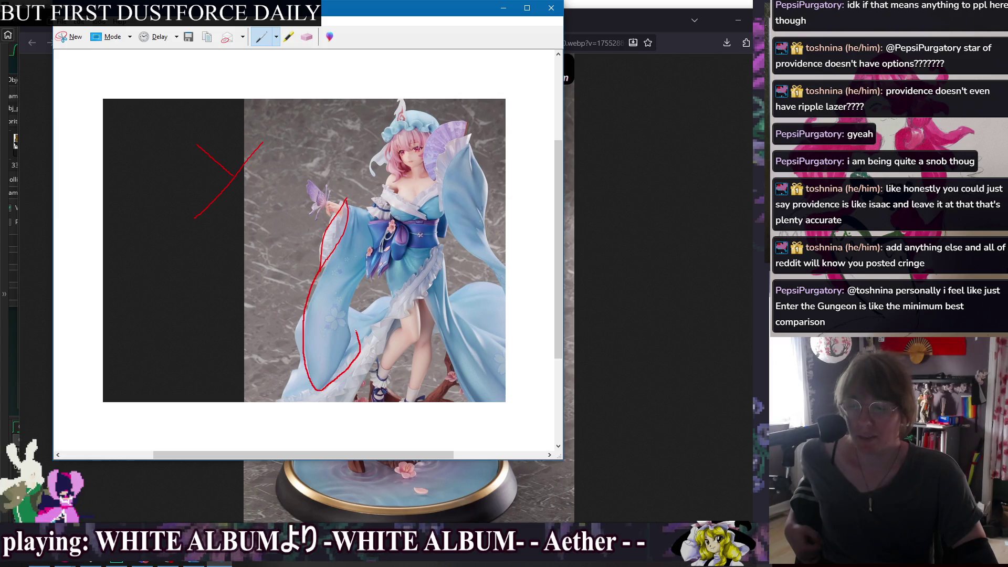
{"action": "left_click_drag", "start_coordinate": [387, 227], "coordinate": [374, 206]}
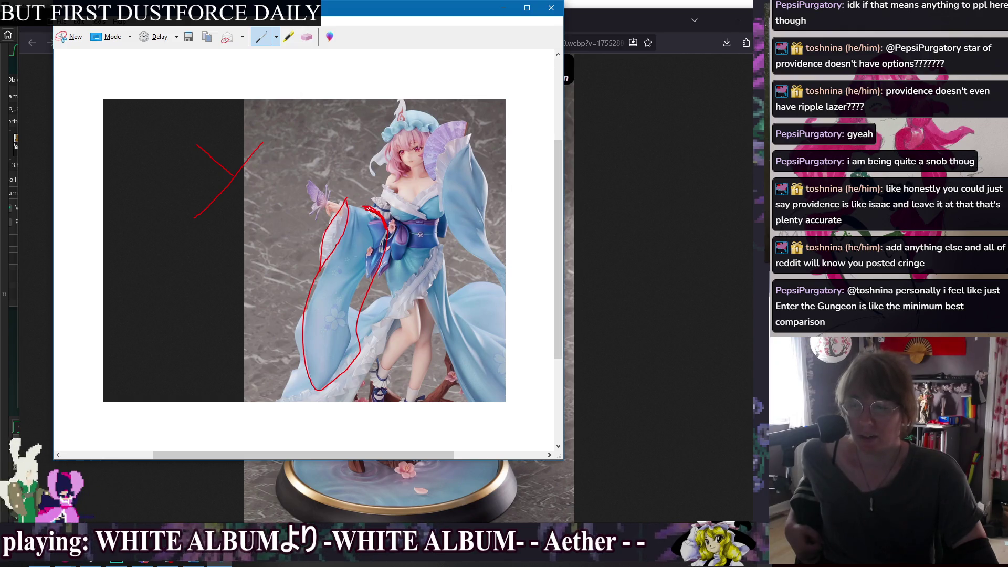
{"action": "left_click_drag", "start_coordinate": [368, 215], "coordinate": [362, 227]}
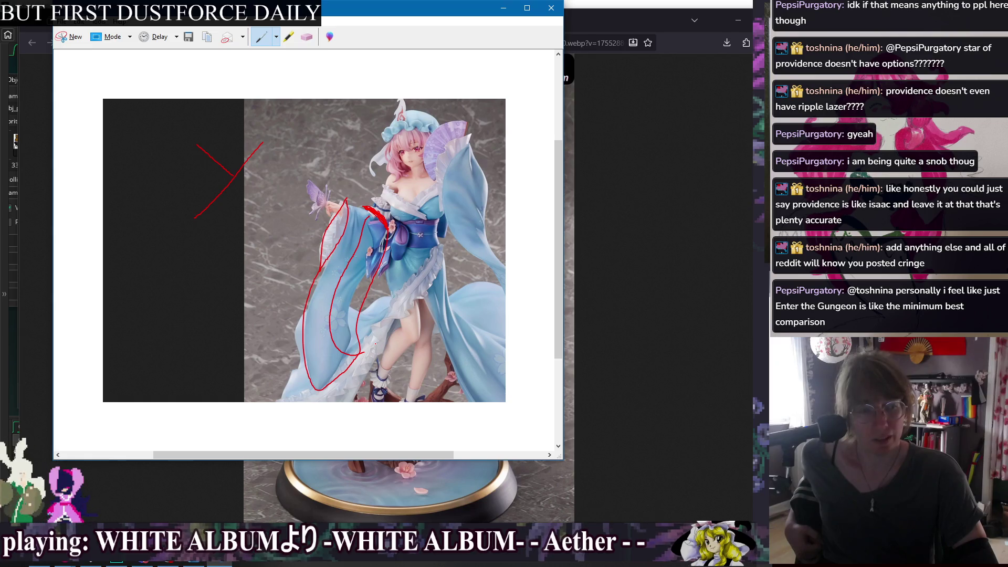
{"action": "left_click", "coordinate": [550, 8]}
{"action": "left_click", "coordinate": [738, 20]}
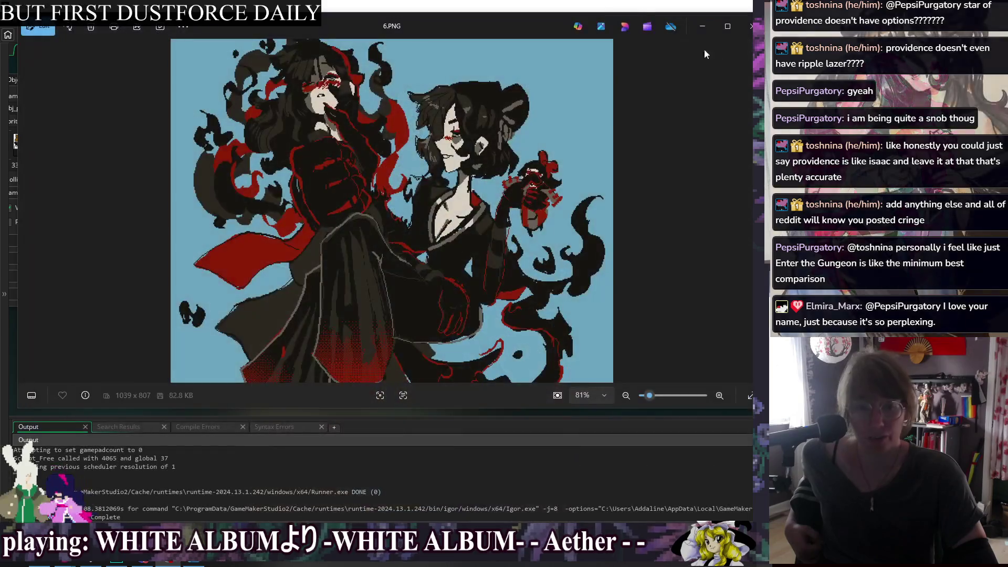
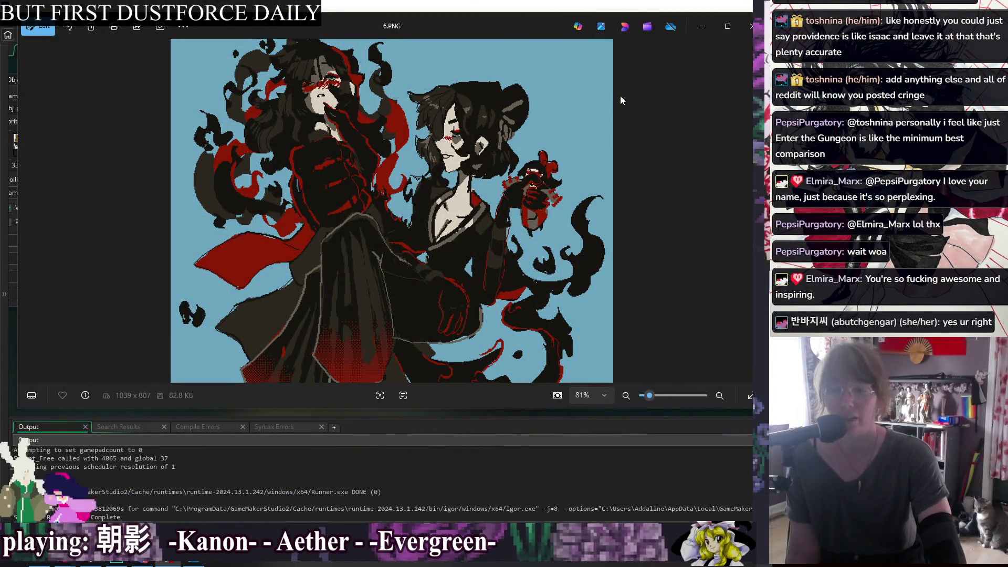
Close the 6.PNG viewer and switch over to the momiji portrait palette image in Aseprite
{"action": "left_click", "coordinate": [750, 26]}
{"action": "left_click", "coordinate": [559, 62]}
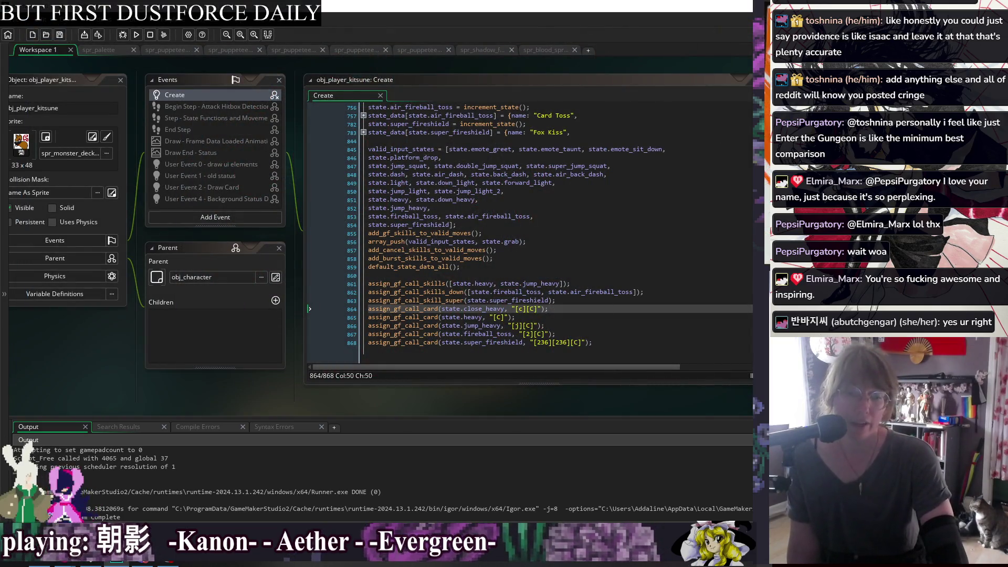
{"action": "key", "text": "super+d"}
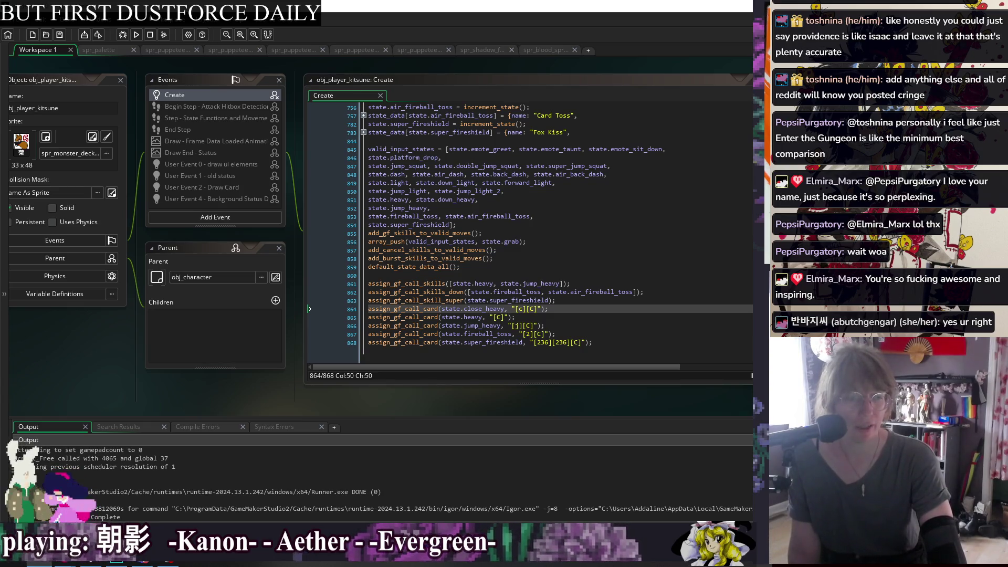
{"action": "key", "text": "alt+Tab"}
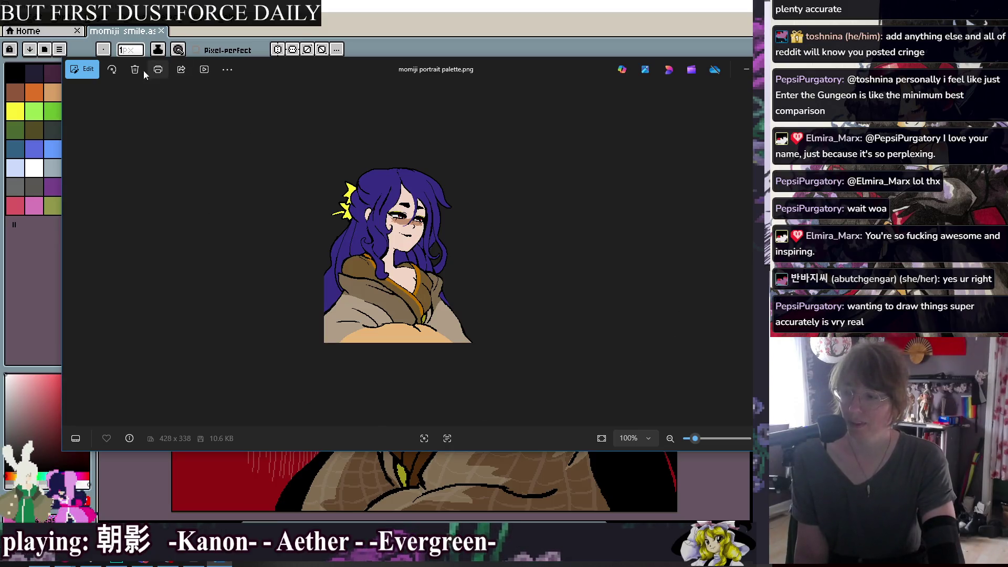
Browse the Photos options and context menus without choosing anything, then close the momiji palette viewer
{"action": "left_click", "coordinate": [231, 71]}
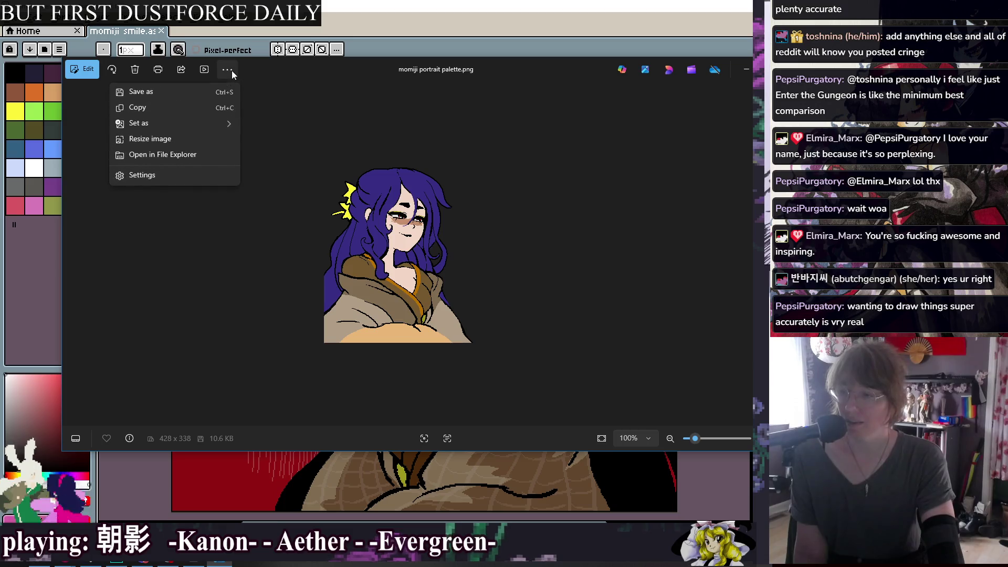
{"action": "left_click", "coordinate": [232, 70]}
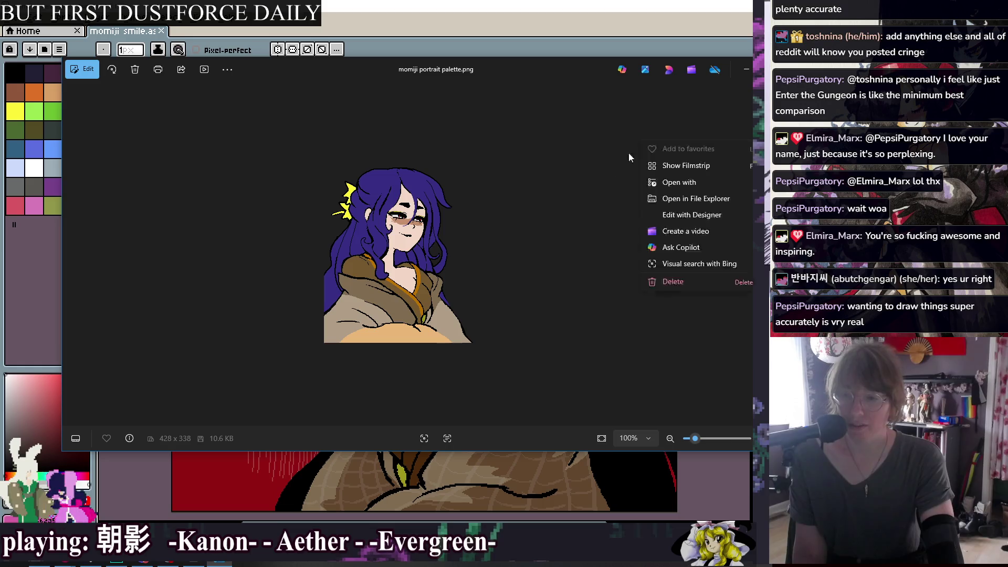
{"action": "right_click", "coordinate": [435, 226]}
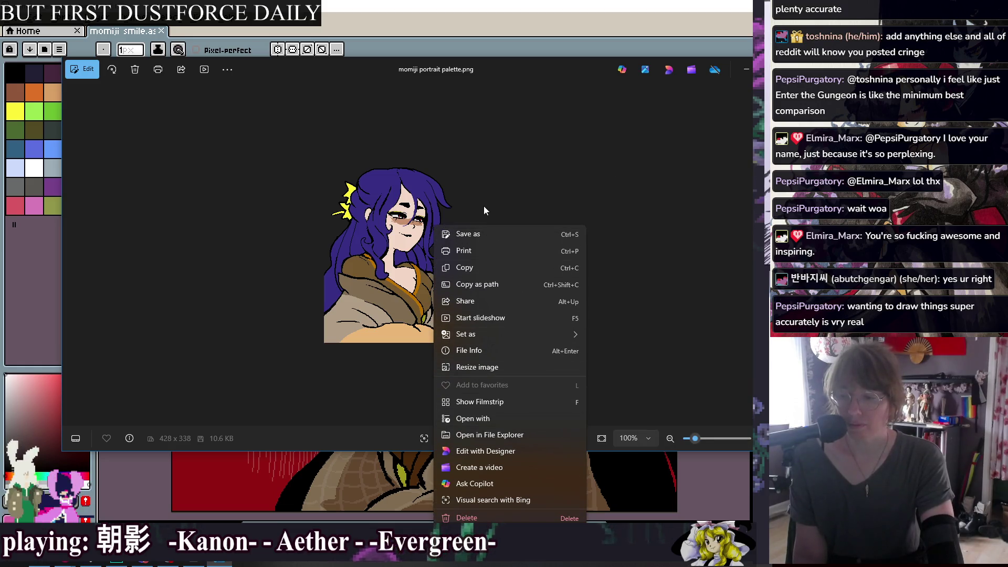
{"action": "left_click", "coordinate": [321, 197]}
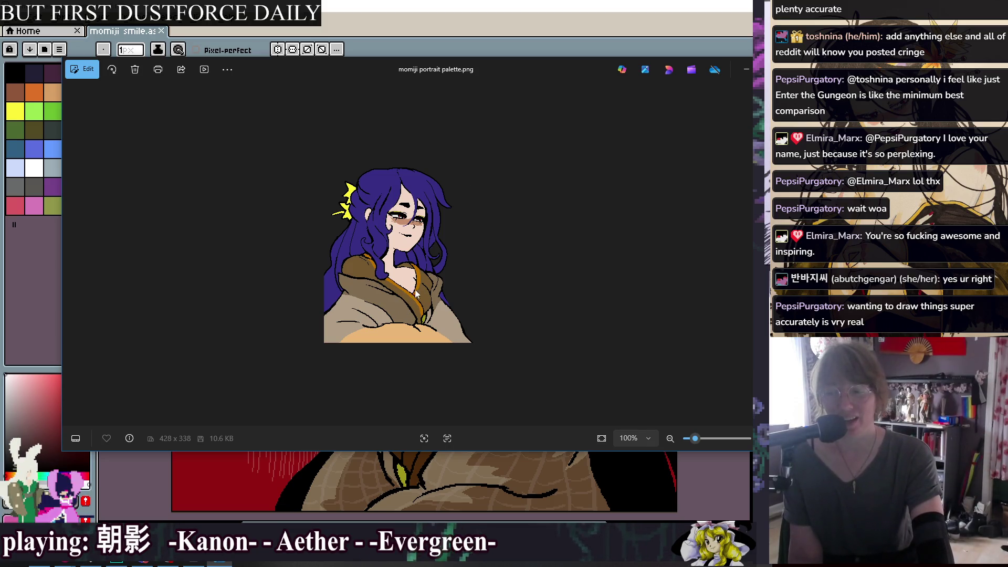
{"action": "key", "text": "alt+Tab"}
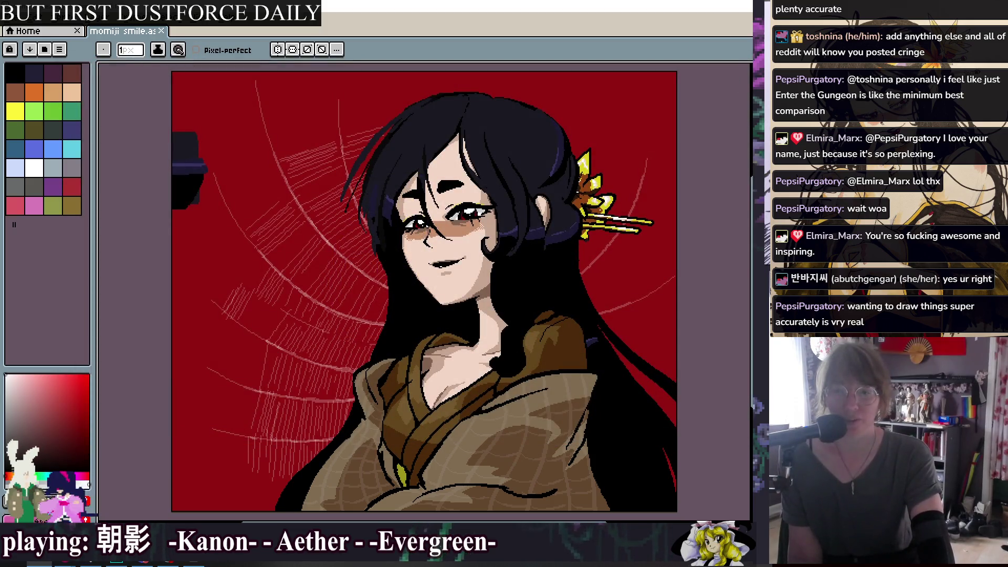
Switch from Aseprite back to obj_player_kitsune's Create code in GameMaker
{"action": "key", "text": "alt+Tab"}
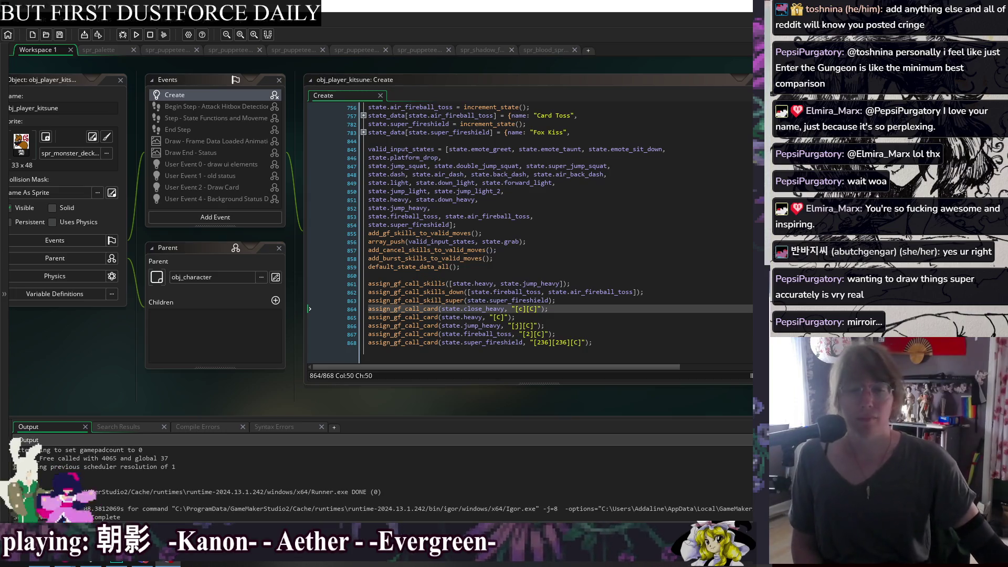
Bring up obj_player_feral's code from the workspace's Windows list of open assets
{"action": "left_click", "coordinate": [636, 263]}
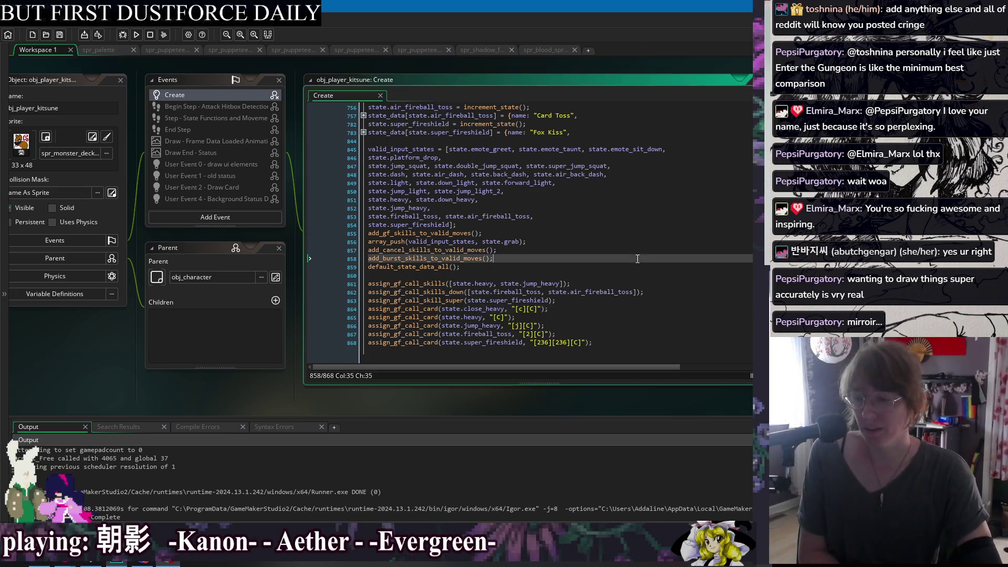
{"action": "left_click", "coordinate": [664, 357]}
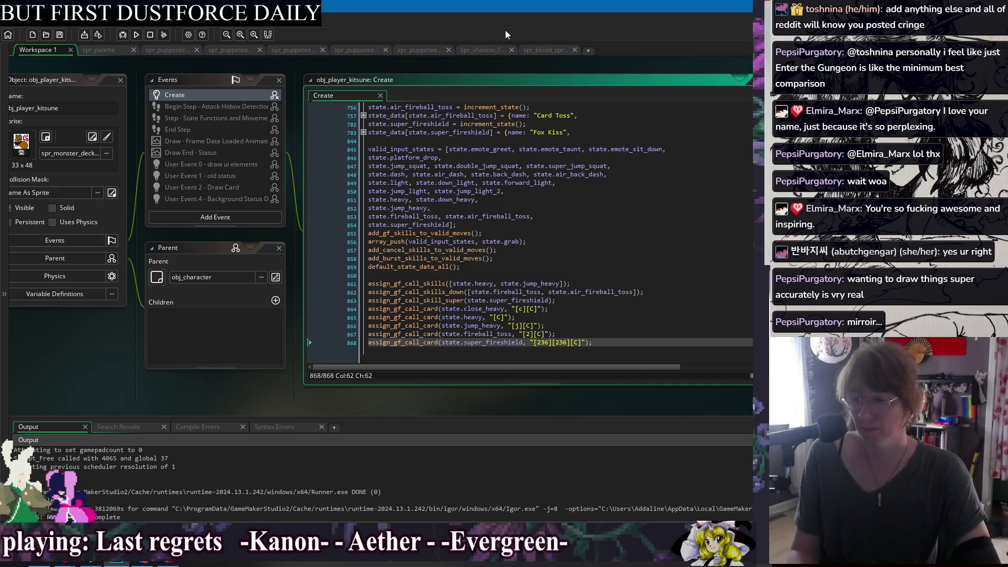
{"action": "mouse_move", "coordinate": [541, 70]}
{"action": "left_mouse_down"}
{"action": "mouse_move", "coordinate": [436, 72]}
{"action": "mouse_move", "coordinate": [425, 84]}
{"action": "left_mouse_up"}
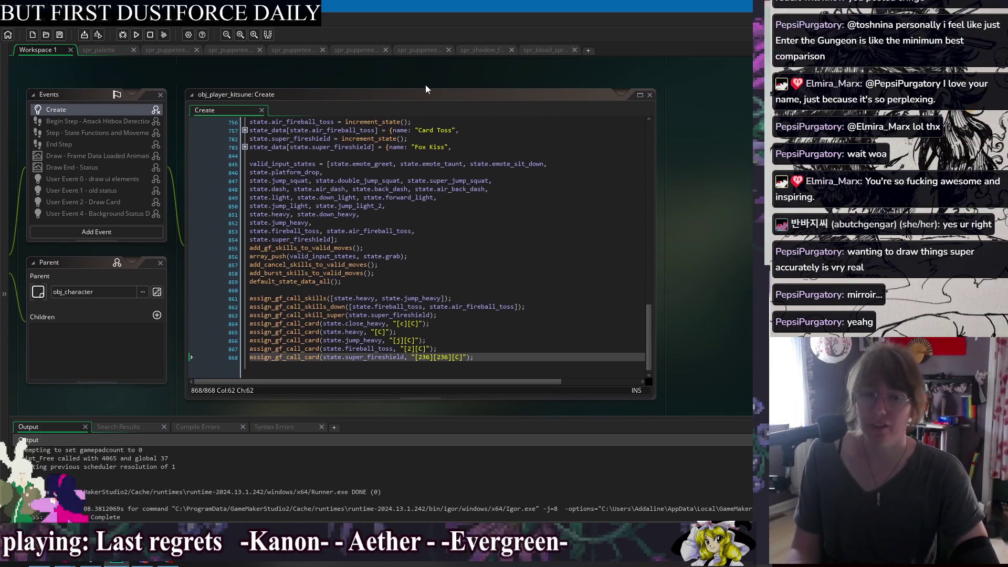
{"action": "right_click", "coordinate": [423, 80]}
{"action": "mouse_move", "coordinate": [436, 88]}
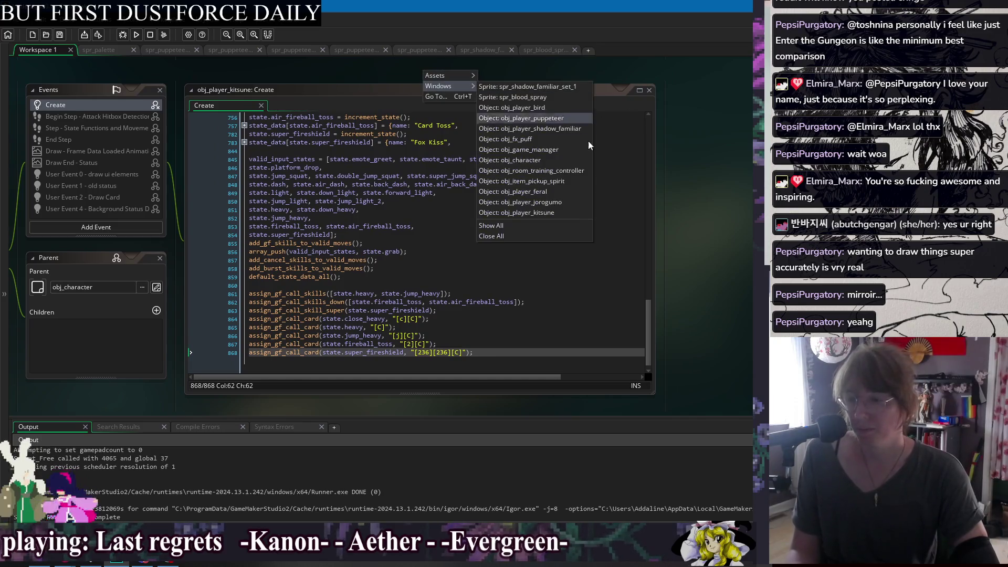
{"action": "left_click", "coordinate": [562, 191]}
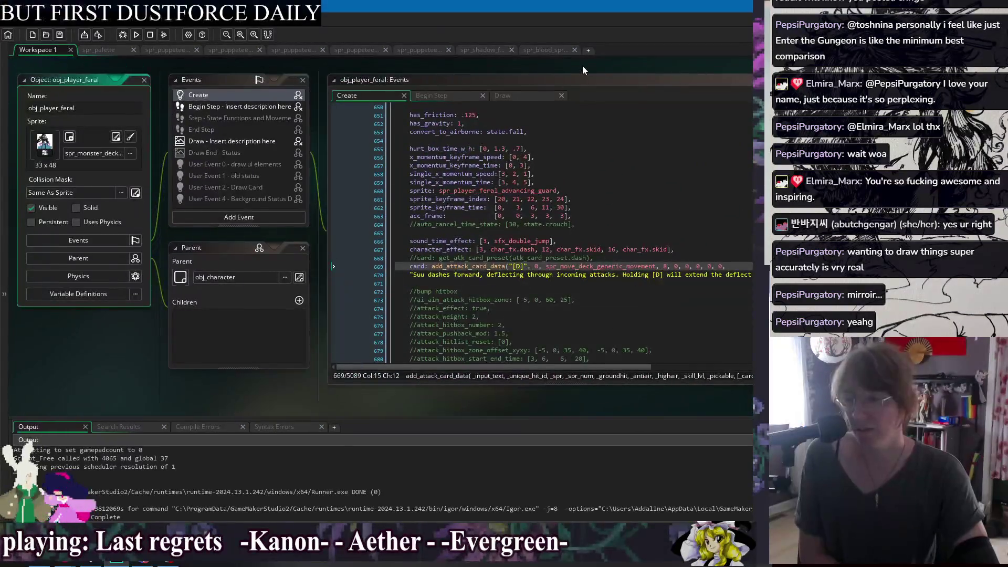
Pan across obj_player_feral's event code and object panels, then launch Snipping Tool
{"action": "mouse_move", "coordinate": [599, 63]}
{"action": "left_mouse_down"}
{"action": "mouse_move", "coordinate": [405, 72]}
{"action": "mouse_move", "coordinate": [417, 71]}
{"action": "left_mouse_up"}
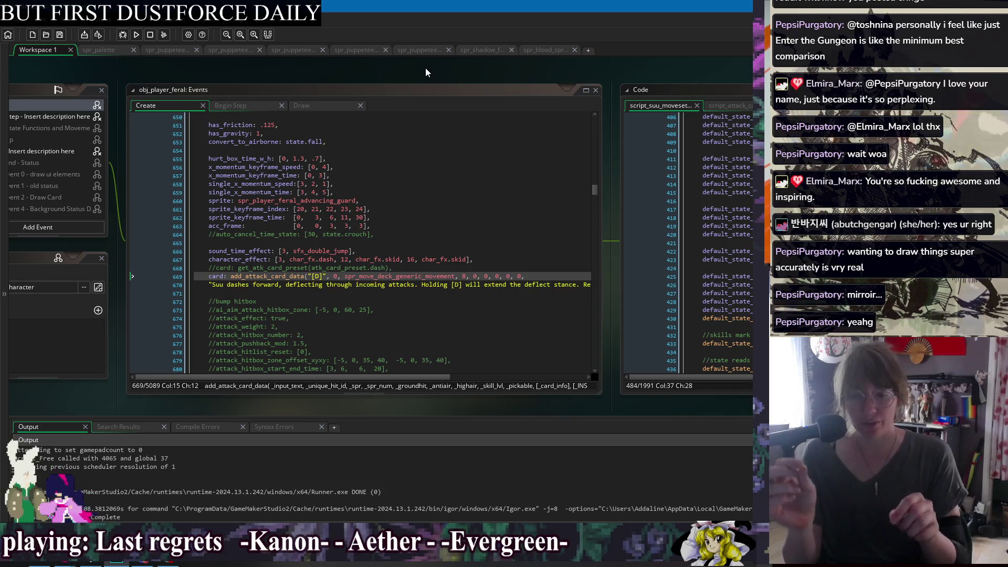
{"action": "left_click_drag", "start_coordinate": [404, 71], "coordinate": [835, 87]}
{"action": "left_click_drag", "start_coordinate": [212, 215], "coordinate": [503, 204]}
{"action": "key", "text": "super"}
{"action": "left_click", "coordinate": [121, 432]}
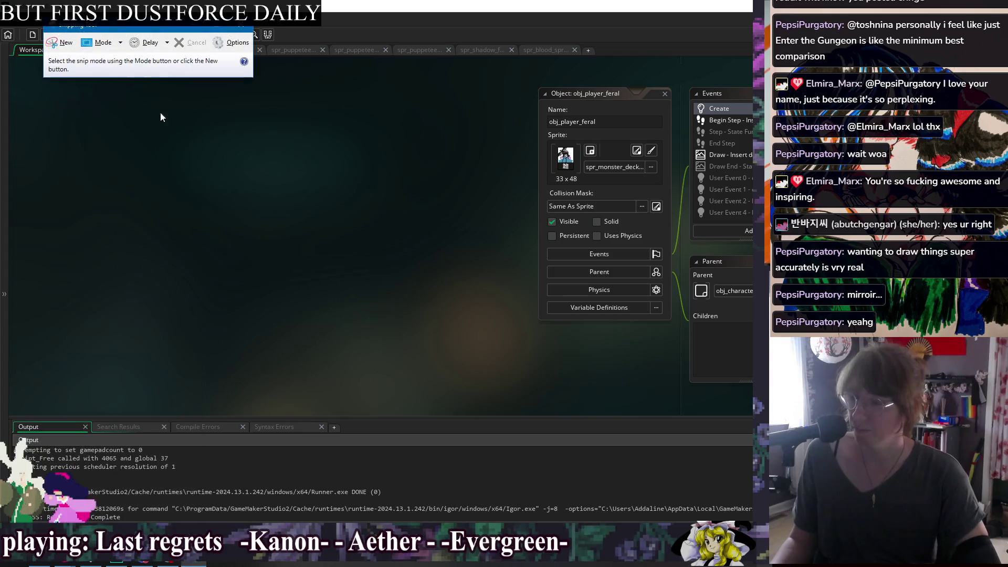
Capture a snip of the workspace and draw red lines with crossed X marks on it
{"action": "left_click", "coordinate": [67, 40]}
{"action": "mouse_move", "coordinate": [31, 100]}
{"action": "left_mouse_down"}
{"action": "mouse_move", "coordinate": [459, 348]}
{"action": "mouse_move", "coordinate": [526, 404]}
{"action": "left_mouse_up"}
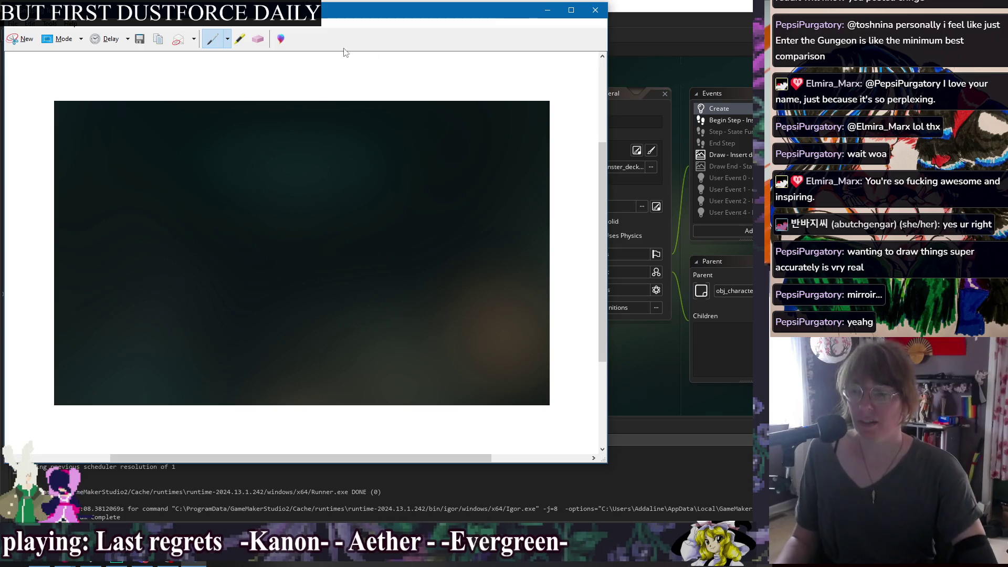
{"action": "left_click_drag", "start_coordinate": [99, 126], "coordinate": [216, 123]}
{"action": "left_click_drag", "start_coordinate": [116, 156], "coordinate": [183, 152]}
{"action": "mouse_move", "coordinate": [118, 130]}
{"action": "left_mouse_down"}
{"action": "mouse_move", "coordinate": [136, 150]}
{"action": "mouse_move", "coordinate": [109, 158]}
{"action": "left_mouse_up"}
{"action": "mouse_move", "coordinate": [140, 127]}
{"action": "left_mouse_down"}
{"action": "mouse_move", "coordinate": [144, 141]}
{"action": "mouse_move", "coordinate": [133, 148]}
{"action": "left_mouse_up"}
{"action": "mouse_move", "coordinate": [155, 130]}
{"action": "left_mouse_down"}
{"action": "mouse_move", "coordinate": [168, 153]}
{"action": "mouse_move", "coordinate": [144, 160]}
{"action": "left_mouse_up"}
{"action": "mouse_move", "coordinate": [192, 146]}
{"action": "left_mouse_down"}
{"action": "mouse_move", "coordinate": [186, 124]}
{"action": "mouse_move", "coordinate": [169, 153]}
{"action": "left_mouse_up"}
{"action": "mouse_move", "coordinate": [200, 125]}
{"action": "left_mouse_down"}
{"action": "mouse_move", "coordinate": [208, 143]}
{"action": "mouse_move", "coordinate": [195, 148]}
{"action": "mouse_move", "coordinate": [122, 129]}
{"action": "mouse_move", "coordinate": [189, 128]}
{"action": "left_mouse_up"}
Erase the marks, sketch red L-shaped axes with a wavy line, then erase the wavy line
{"action": "left_click", "coordinate": [258, 38]}
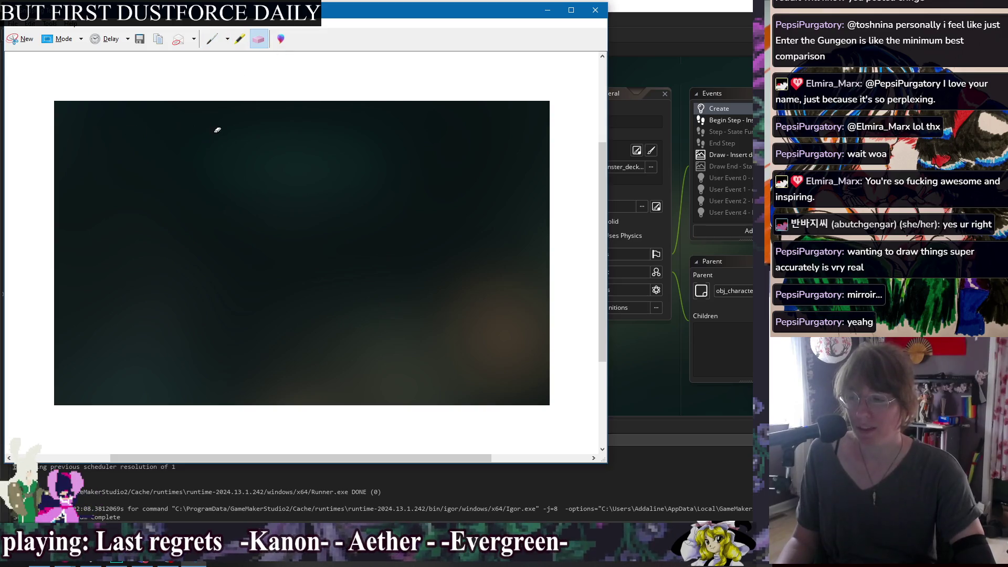
{"action": "left_click", "coordinate": [212, 39]}
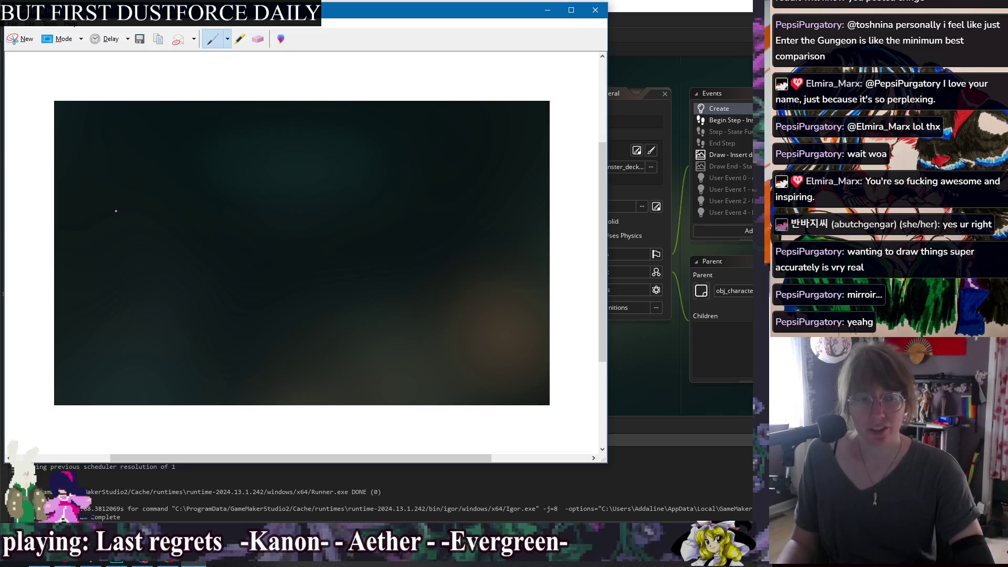
{"action": "mouse_move", "coordinate": [104, 145]}
{"action": "left_mouse_down"}
{"action": "mouse_move", "coordinate": [105, 213]}
{"action": "mouse_move", "coordinate": [352, 230]}
{"action": "left_mouse_up"}
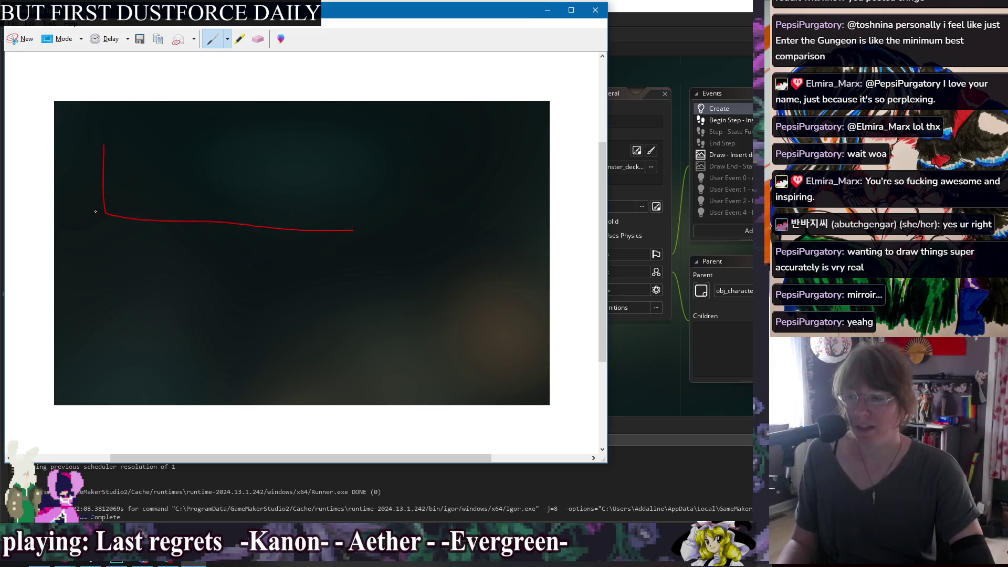
{"action": "mouse_move", "coordinate": [112, 207]}
{"action": "left_mouse_down"}
{"action": "mouse_move", "coordinate": [118, 199]}
{"action": "mouse_move", "coordinate": [148, 223]}
{"action": "mouse_move", "coordinate": [155, 213]}
{"action": "mouse_move", "coordinate": [295, 221]}
{"action": "left_mouse_up"}
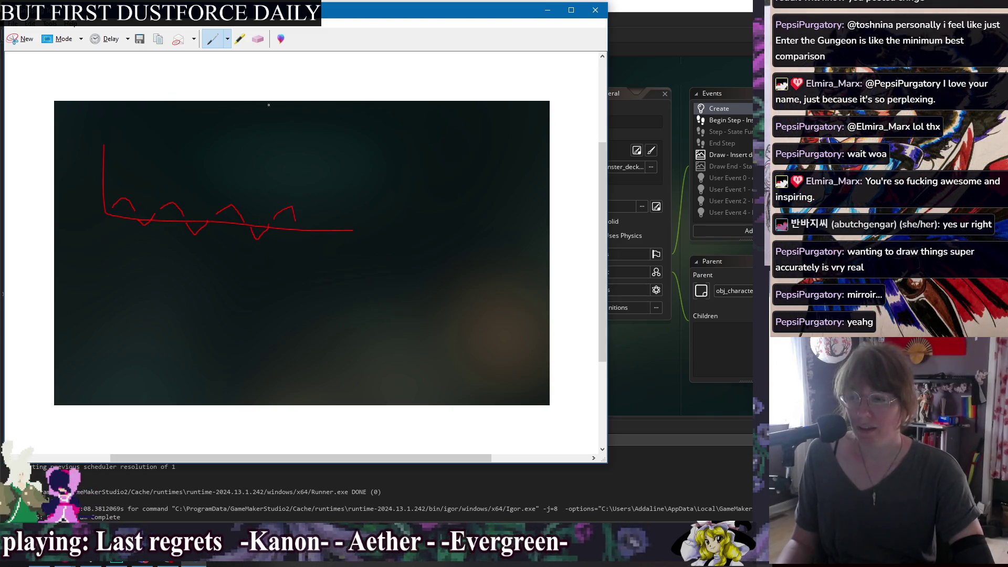
{"action": "left_click", "coordinate": [258, 41]}
{"action": "mouse_move", "coordinate": [128, 195]}
{"action": "left_mouse_down"}
{"action": "mouse_move", "coordinate": [278, 209]}
{"action": "mouse_move", "coordinate": [256, 232]}
{"action": "mouse_move", "coordinate": [145, 225]}
{"action": "mouse_move", "coordinate": [134, 210]}
{"action": "mouse_move", "coordinate": [167, 213]}
{"action": "left_mouse_up"}
Draw a red dashed line along the axis, then erase the dashes
{"action": "left_click", "coordinate": [144, 224]}
{"action": "left_click", "coordinate": [212, 40]}
{"action": "left_click_drag", "start_coordinate": [177, 212], "coordinate": [257, 221]}
{"action": "left_click_drag", "start_coordinate": [278, 224], "coordinate": [356, 228]}
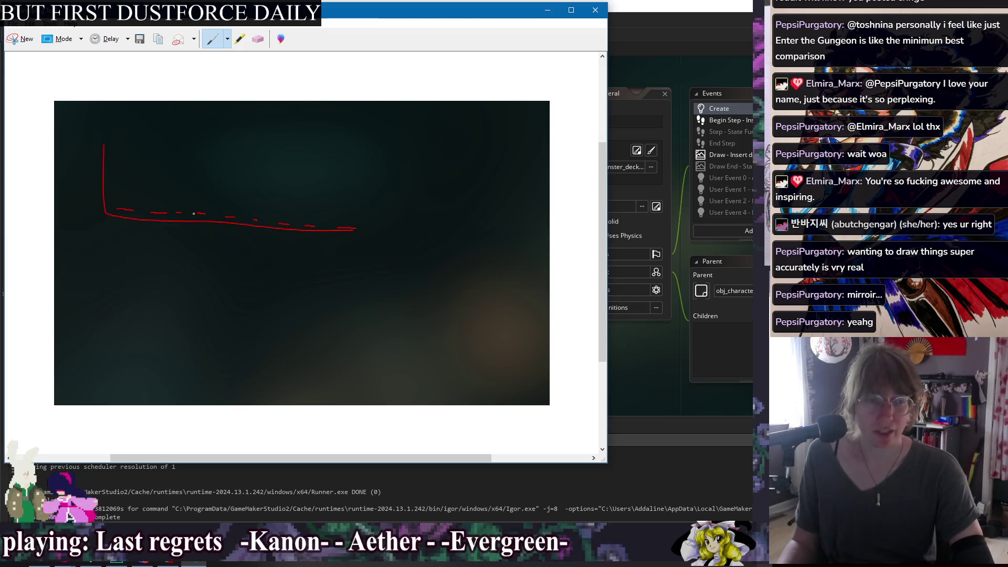
{"action": "left_click", "coordinate": [257, 39]}
{"action": "left_click_drag", "start_coordinate": [116, 209], "coordinate": [333, 225]}
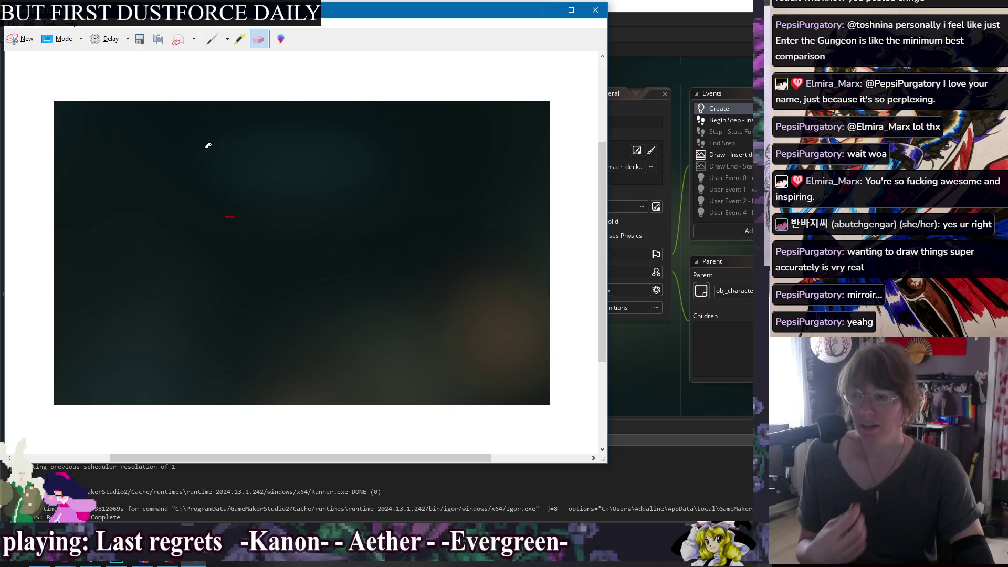
Sketch a red curve and rising dashed arc, erase the remaining marks, and close the snip
{"action": "left_click", "coordinate": [212, 38]}
{"action": "left_click_drag", "start_coordinate": [141, 243], "coordinate": [138, 252]}
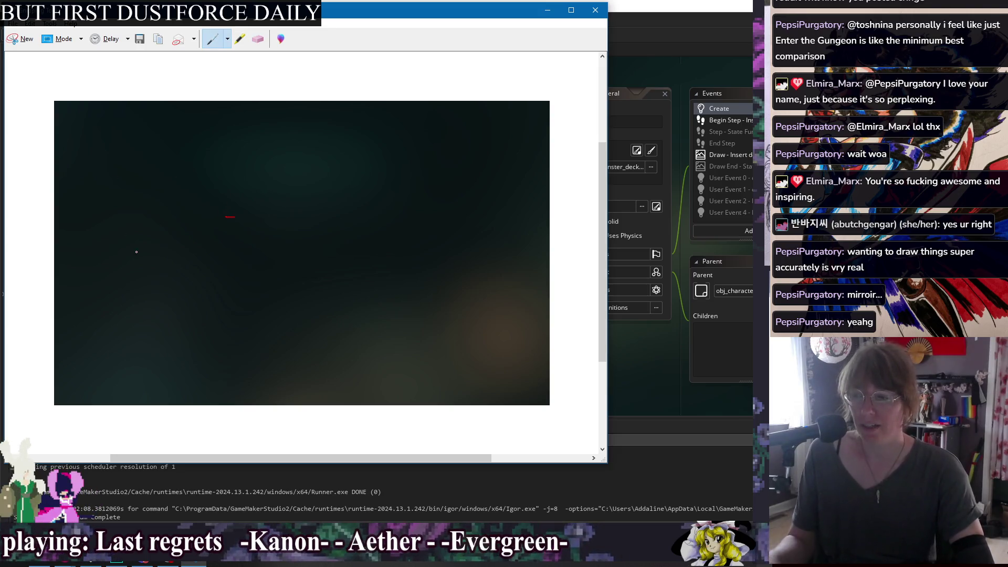
{"action": "mouse_move", "coordinate": [178, 206]}
{"action": "left_mouse_down"}
{"action": "mouse_move", "coordinate": [286, 185]}
{"action": "mouse_move", "coordinate": [188, 195]}
{"action": "mouse_move", "coordinate": [169, 203]}
{"action": "mouse_move", "coordinate": [150, 247]}
{"action": "mouse_move", "coordinate": [142, 239]}
{"action": "left_mouse_up"}
{"action": "left_click", "coordinate": [257, 39]}
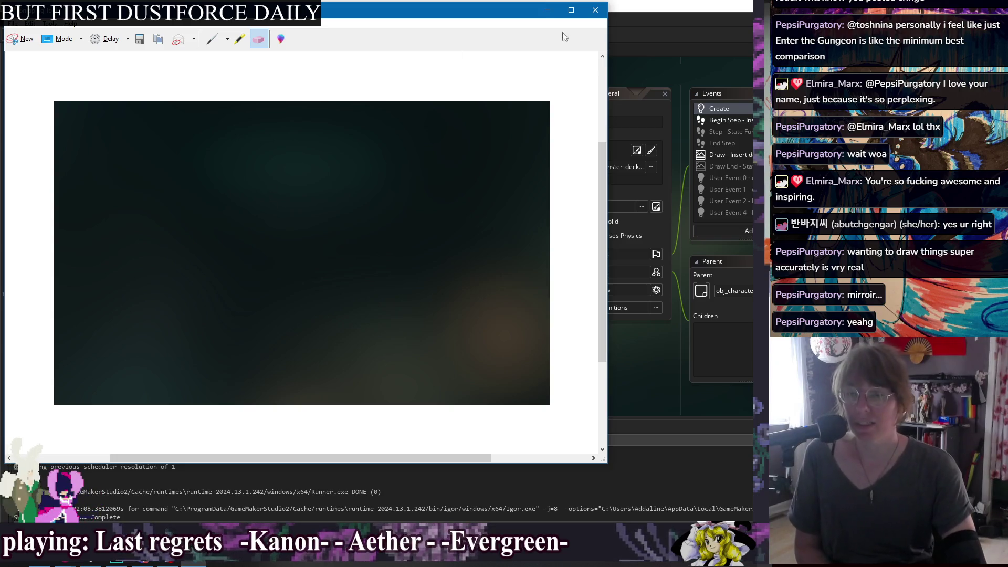
{"action": "left_click", "coordinate": [594, 10]}
Discard the snip unsaved and pan to obj_player_feral's Events panel and Create code
{"action": "left_click", "coordinate": [353, 241]}
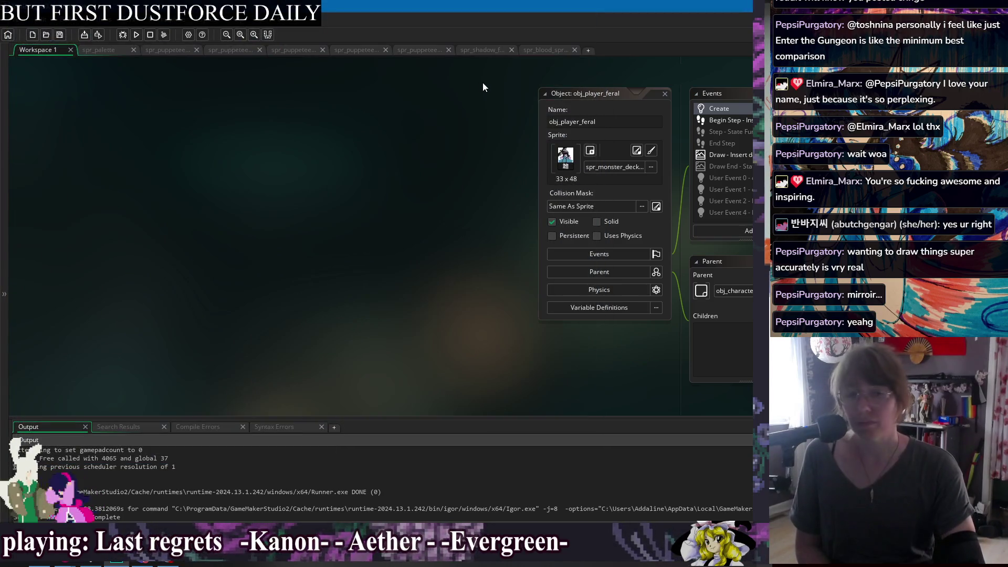
{"action": "left_click_drag", "start_coordinate": [478, 82], "coordinate": [264, 111]}
{"action": "left_click_drag", "start_coordinate": [603, 87], "coordinate": [339, 86]}
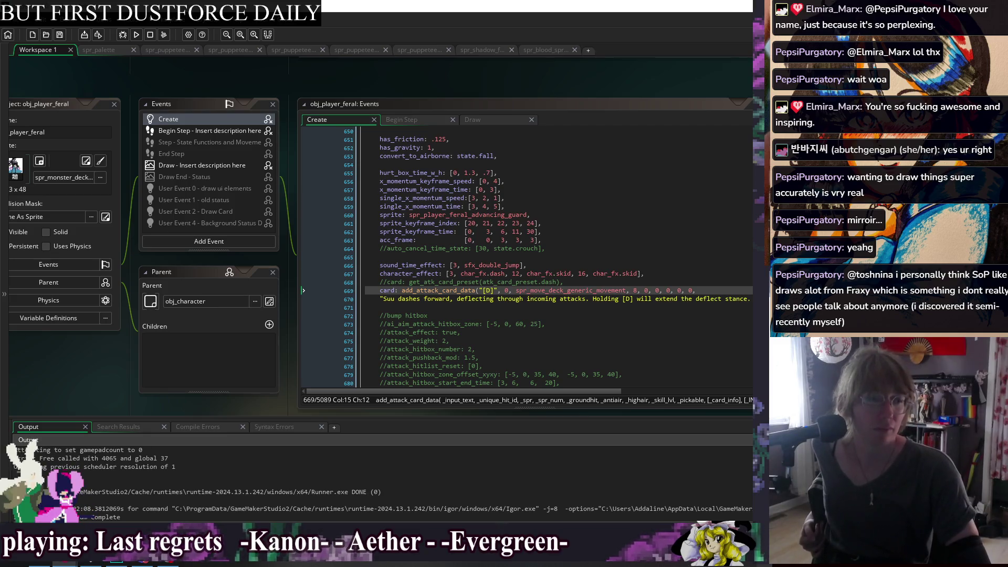
{"action": "key", "text": "alt+Tab"}
{"action": "mouse_move", "coordinate": [709, 95]}
{"action": "left_mouse_down"}
{"action": "mouse_move", "coordinate": [601, 74]}
{"action": "mouse_move", "coordinate": [609, 45]}
{"action": "left_mouse_up"}
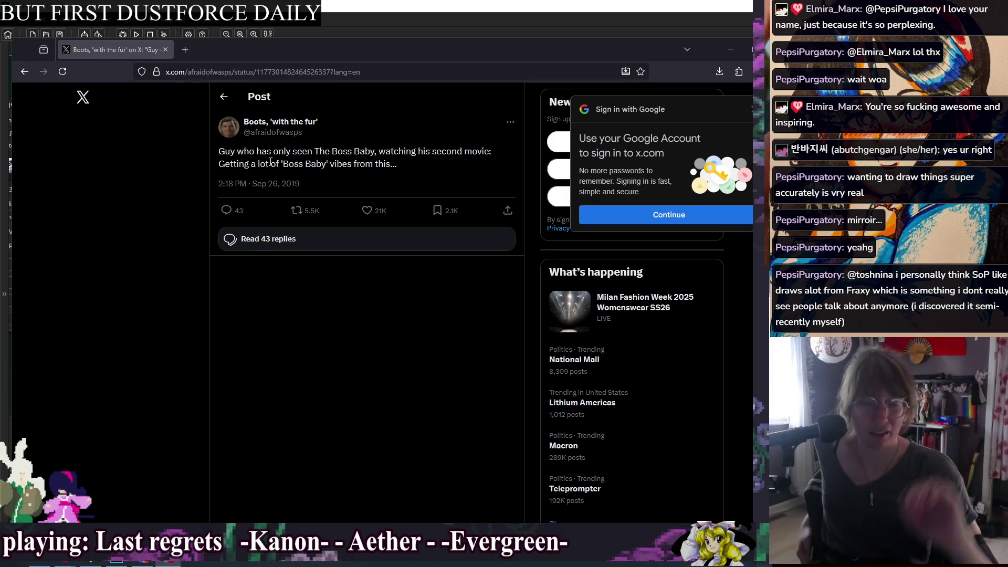
{"action": "left_click", "coordinate": [165, 243]}
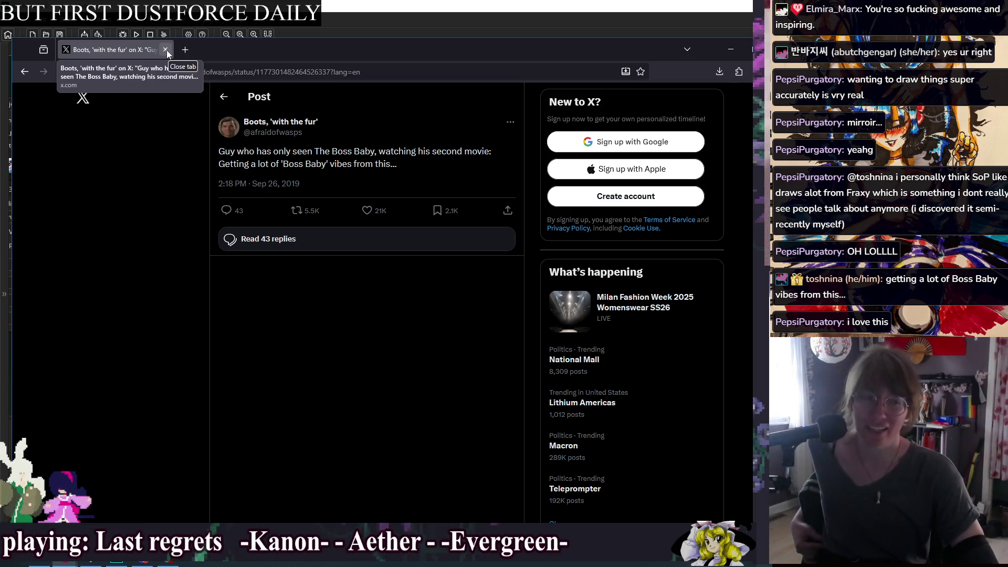
{"action": "left_click", "coordinate": [166, 49]}
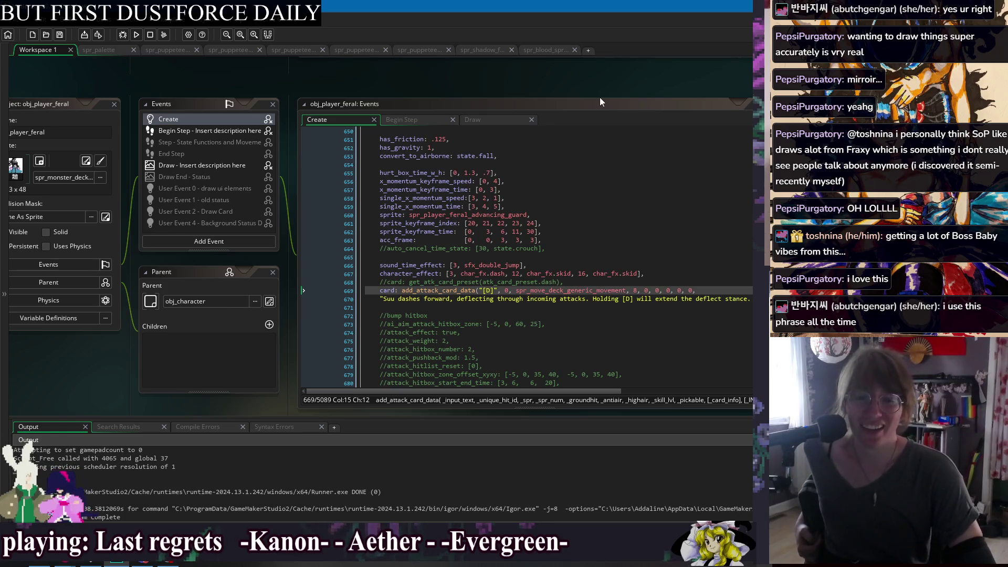
Pan the workspace so the Create code and the moveset script Code window sit side by side
{"action": "left_click_drag", "start_coordinate": [607, 96], "coordinate": [543, 77]}
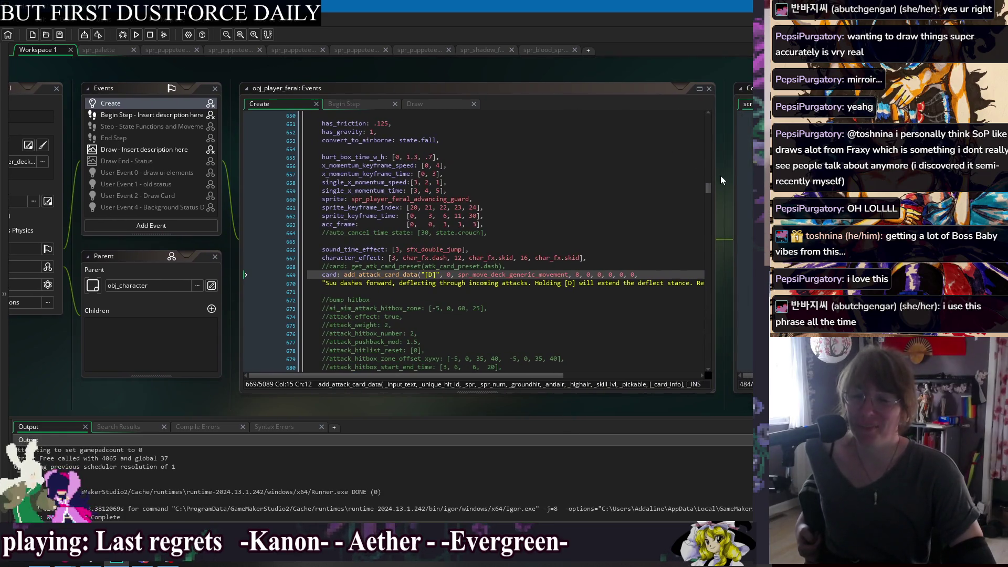
{"action": "mouse_move", "coordinate": [713, 173]}
{"action": "left_mouse_down"}
{"action": "mouse_move", "coordinate": [547, 187]}
{"action": "mouse_move", "coordinate": [559, 157]}
{"action": "mouse_move", "coordinate": [551, 171]}
{"action": "left_mouse_up"}
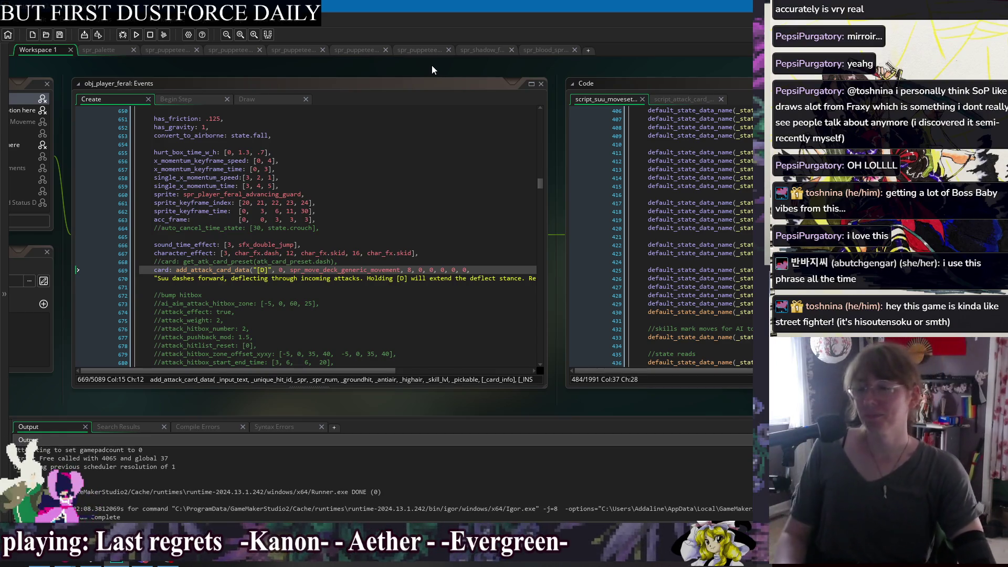
{"action": "mouse_move", "coordinate": [637, 71]}
{"action": "left_mouse_down"}
{"action": "mouse_move", "coordinate": [338, 71]}
{"action": "mouse_move", "coordinate": [619, 85]}
{"action": "left_mouse_up"}
Move through the dash/deflect state lines 653–659 in the Create code to the single_x_momentum_speed array
{"action": "left_click_drag", "start_coordinate": [406, 83], "coordinate": [445, 70]}
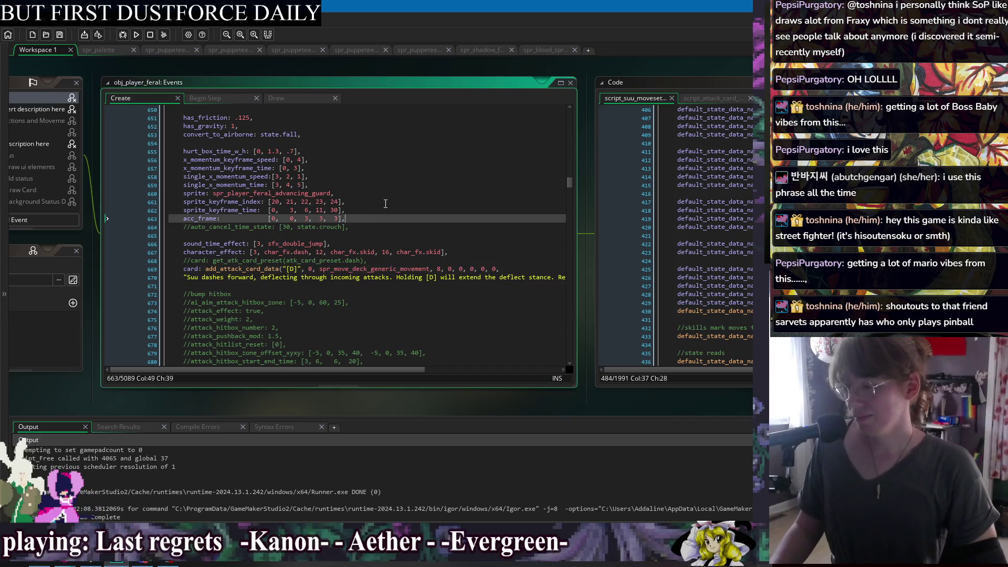
{"action": "left_click", "coordinate": [382, 178]}
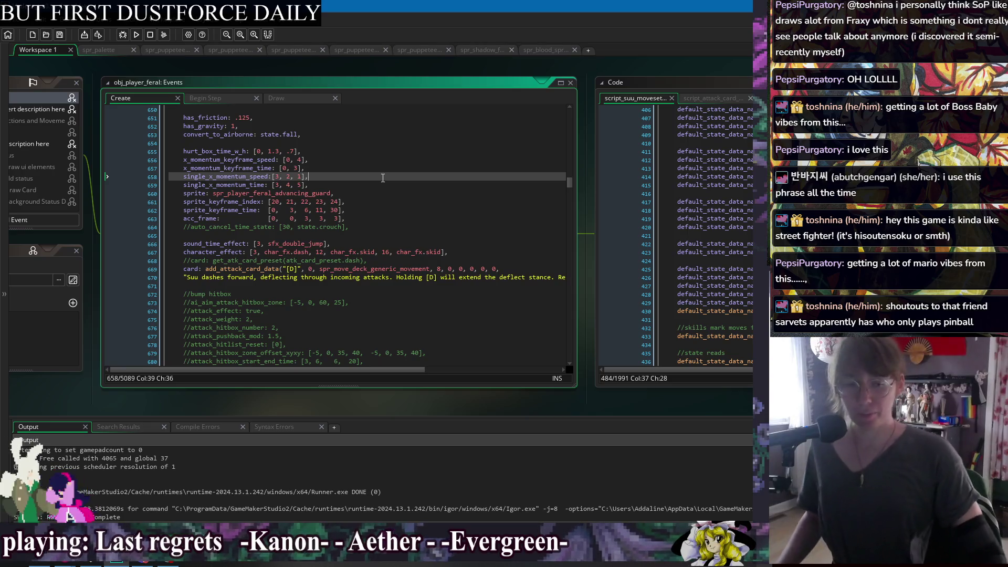
{"action": "key", "text": "Up"}
{"action": "key", "text": "Up"}
{"action": "key", "text": "Up"}
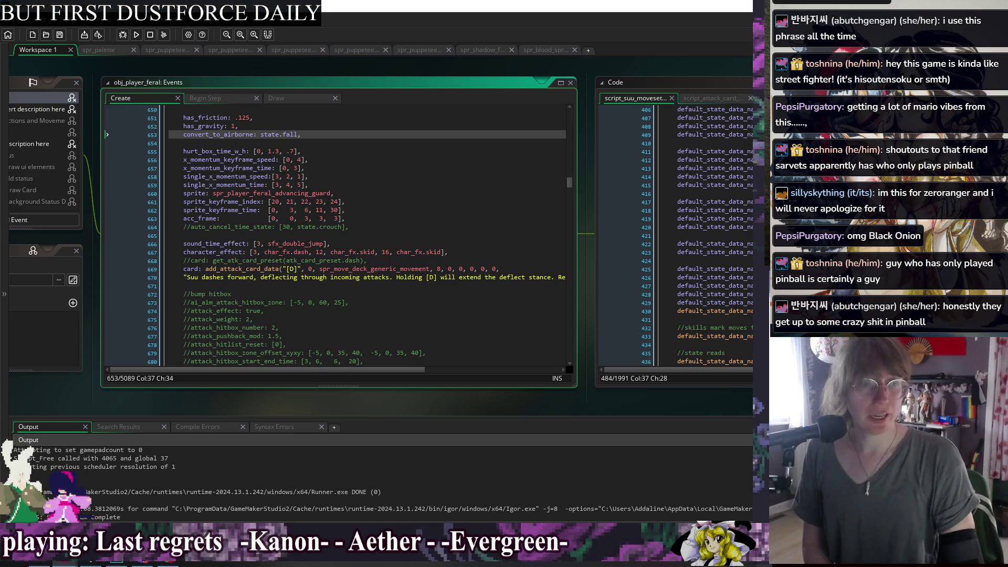
{"action": "left_click", "coordinate": [475, 212]}
{"action": "left_click", "coordinate": [467, 184]}
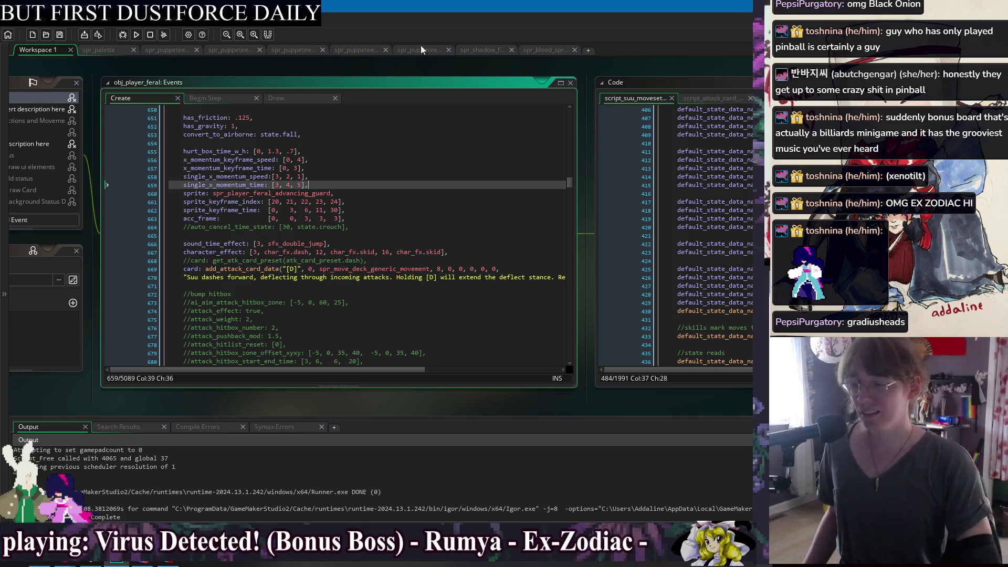
{"action": "left_click", "coordinate": [418, 179]}
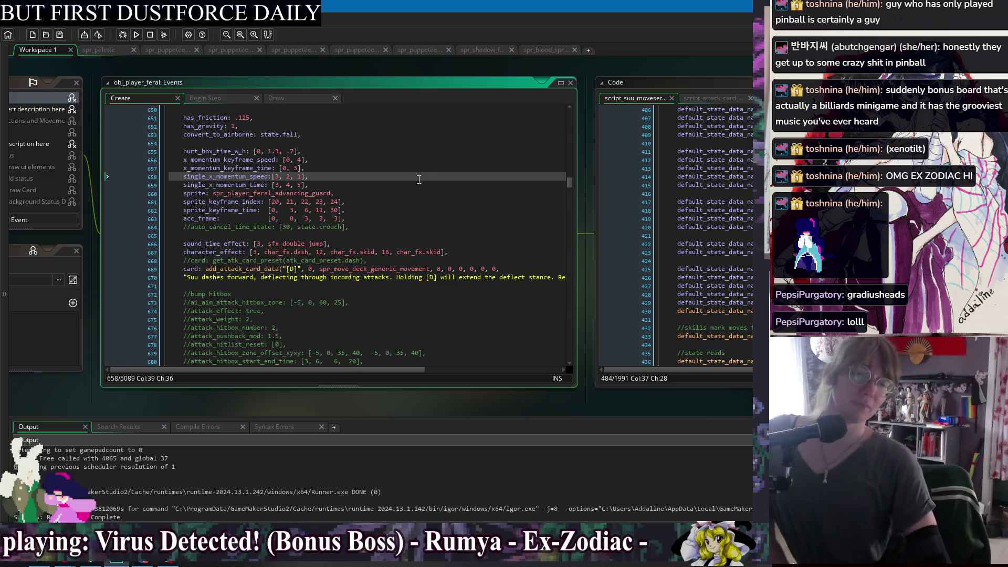
{"action": "left_click", "coordinate": [413, 153]}
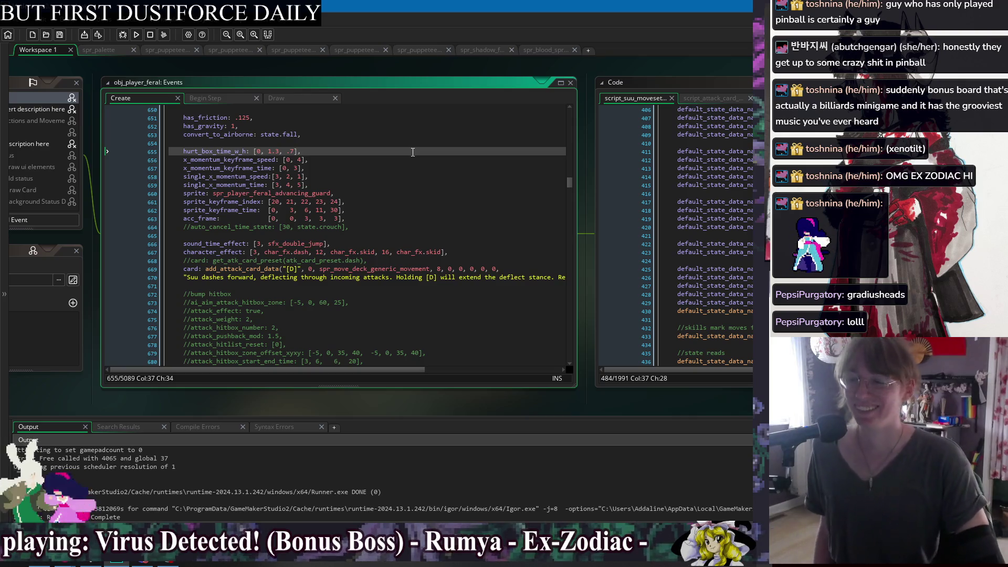
{"action": "left_click", "coordinate": [439, 230]}
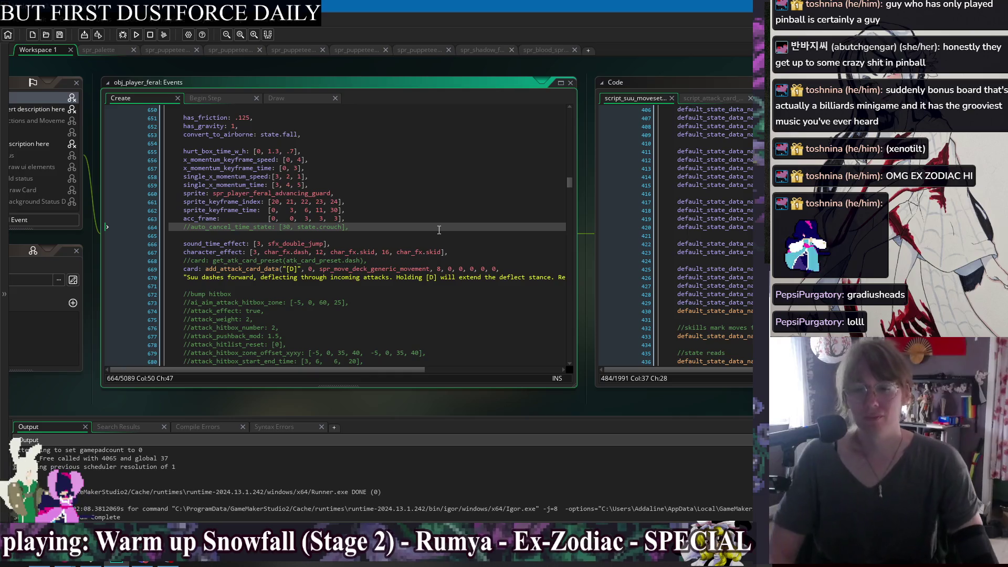
{"action": "left_click", "coordinate": [423, 233]}
{"action": "key", "text": "Up"}
{"action": "key", "text": "Up"}
{"action": "key", "text": "Up"}
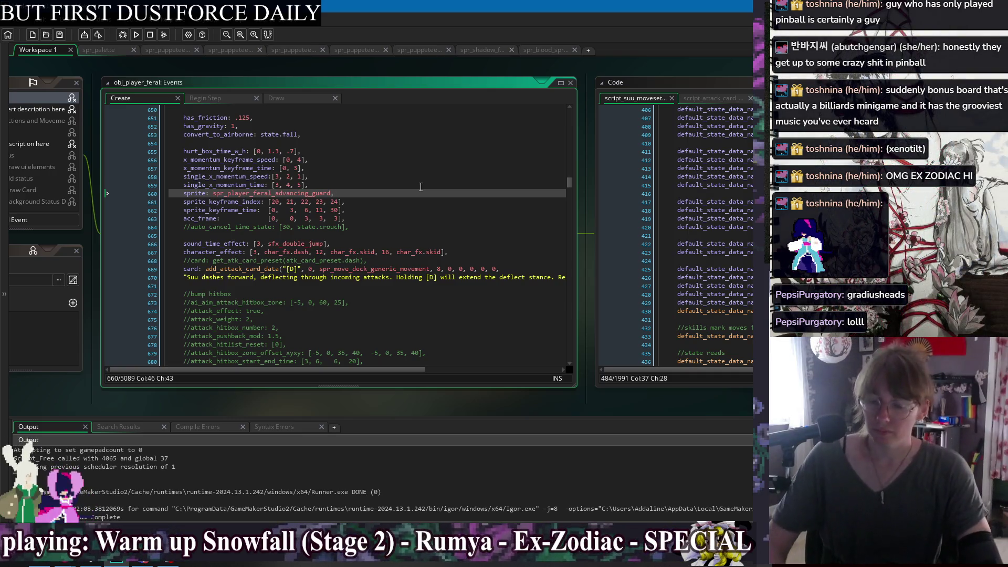
{"action": "left_click", "coordinate": [398, 215]}
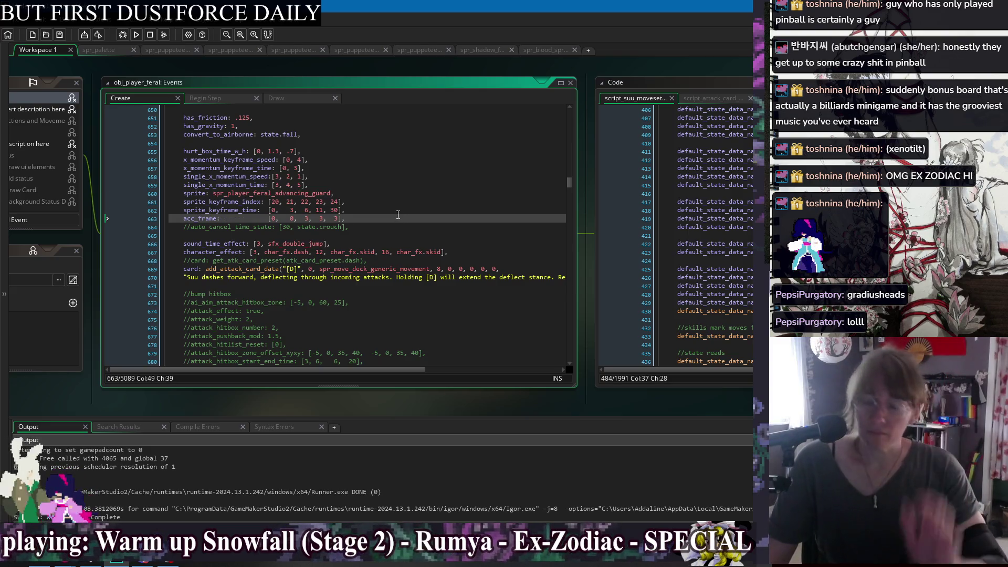
{"action": "left_click", "coordinate": [414, 185]}
{"action": "left_click", "coordinate": [434, 205]}
{"action": "left_click", "coordinate": [442, 236]}
{"action": "left_click", "coordinate": [451, 277]}
{"action": "left_click", "coordinate": [460, 293]}
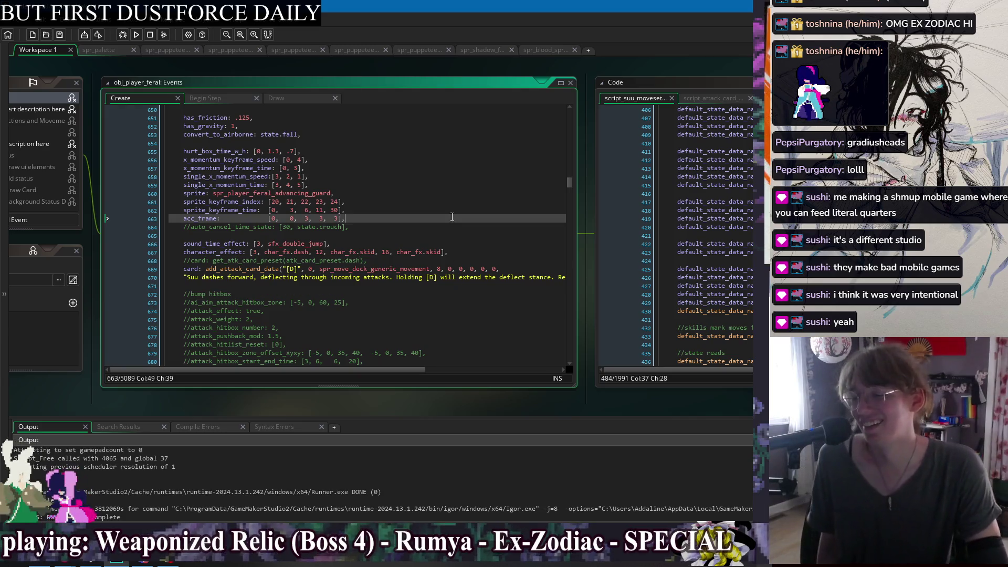
{"action": "left_click", "coordinate": [467, 277]}
Return to the //bump hitbox line and pan the workspace to centre the script code window
{"action": "left_click", "coordinate": [486, 294]}
{"action": "scroll", "coordinate": [486, 294], "scroll_direction": "down", "scroll_amount": 2}
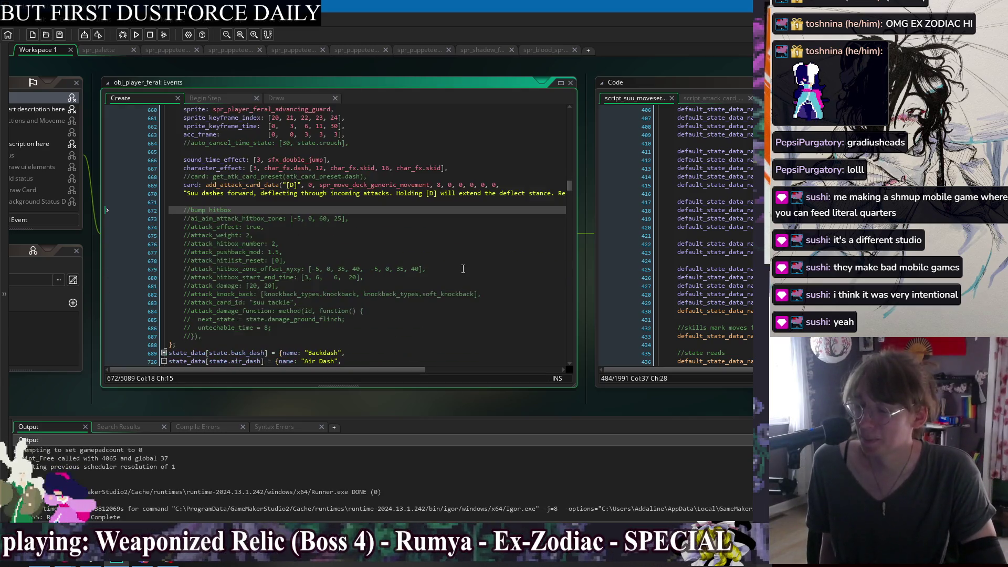
{"action": "scroll", "coordinate": [462, 236], "scroll_direction": "up", "scroll_amount": 1}
{"action": "left_click_drag", "start_coordinate": [683, 60], "coordinate": [342, 74]}
{"action": "scroll", "coordinate": [341, 74], "scroll_direction": "left", "scroll_amount": 10}
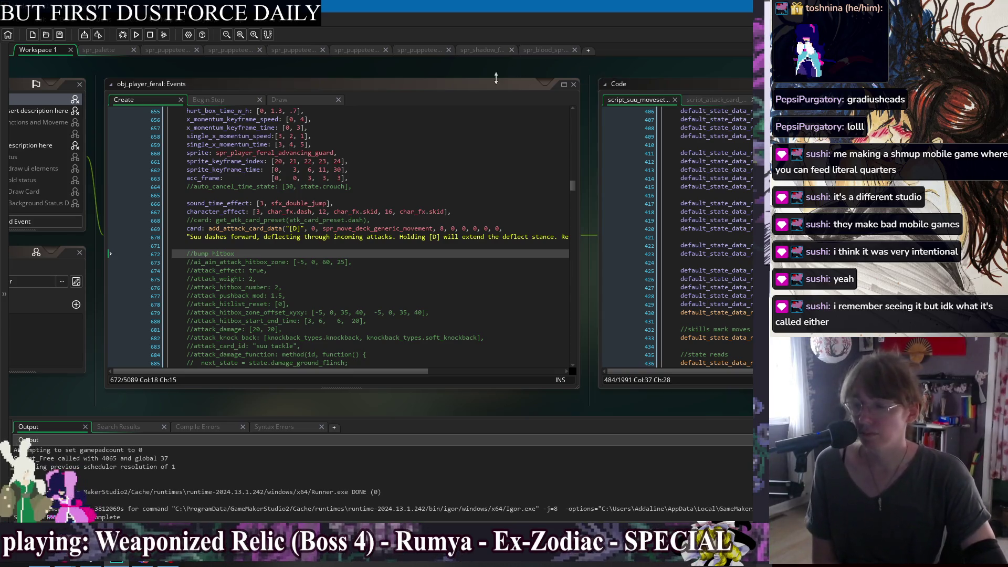
{"action": "left_click_drag", "start_coordinate": [492, 71], "coordinate": [530, 71]}
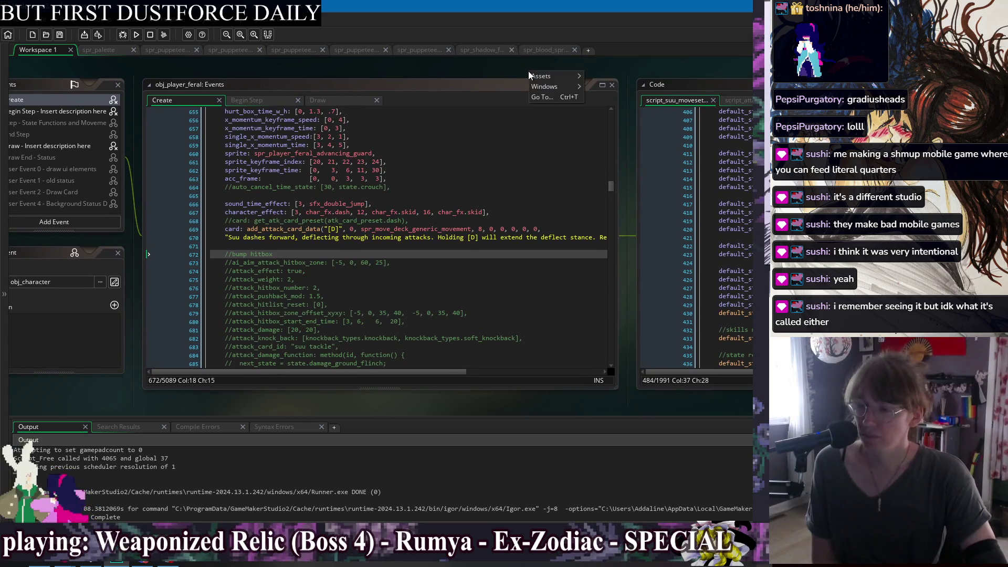
Scroll back up to single_x_momentum_time on line 659 in the Dash state, then run the game with F5
{"action": "left_click", "coordinate": [473, 176]}
{"action": "key", "text": "Up"}
{"action": "key", "text": "Up"}
{"action": "key", "text": "Up"}
{"action": "scroll", "coordinate": [483, 183], "scroll_direction": "up", "scroll_amount": 3}
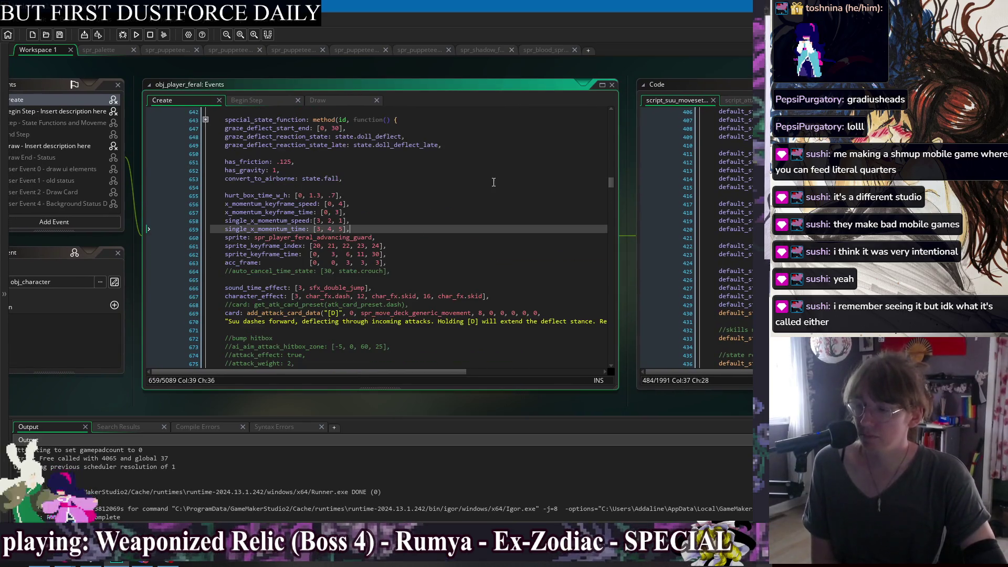
{"action": "scroll", "coordinate": [494, 204], "scroll_direction": "up", "scroll_amount": 1}
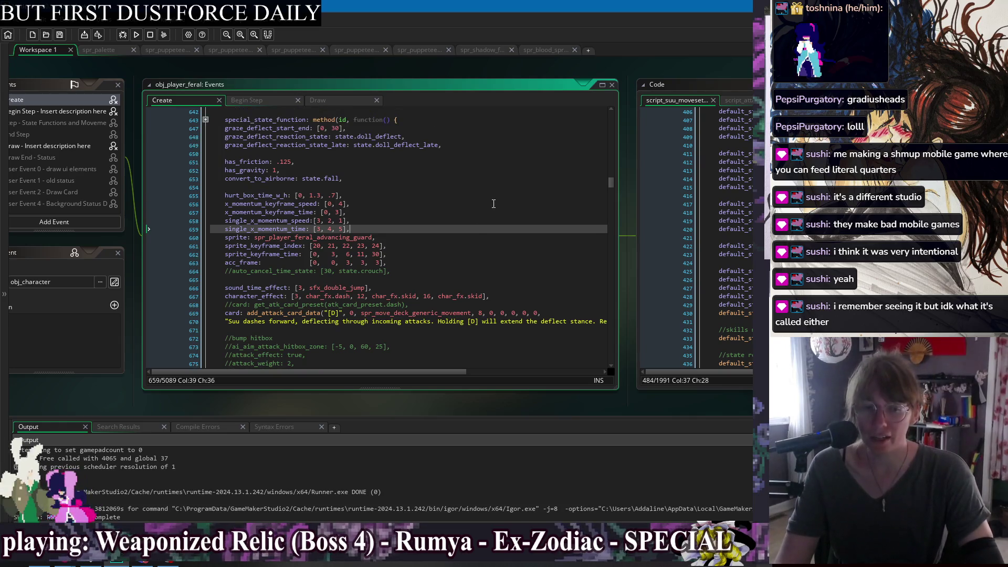
{"action": "scroll", "coordinate": [499, 204], "scroll_direction": "up", "scroll_amount": 2}
{"action": "key", "text": "Up"}
{"action": "key", "text": "Up"}
{"action": "key", "text": "Up"}
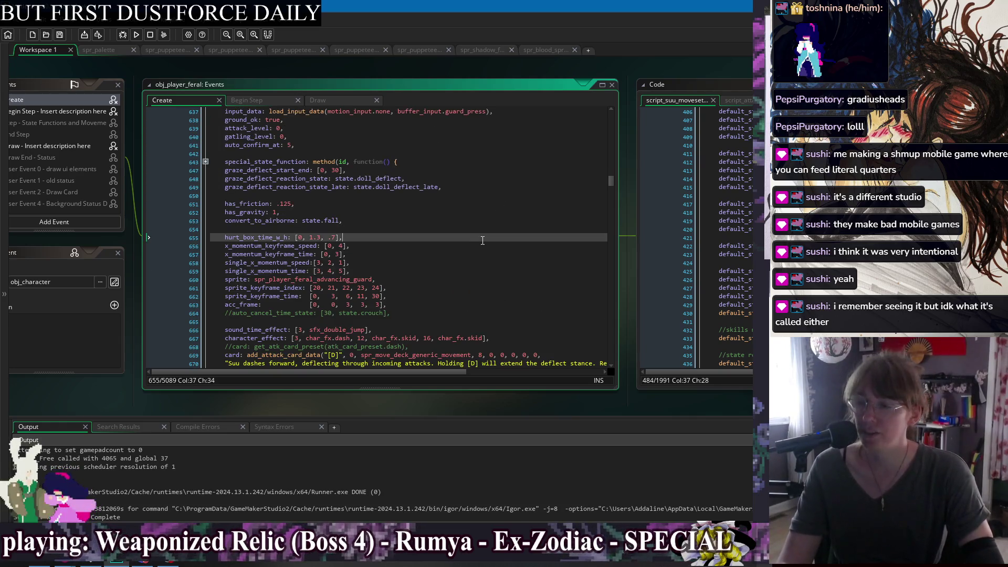
{"action": "scroll", "coordinate": [485, 243], "scroll_direction": "up", "scroll_amount": 3}
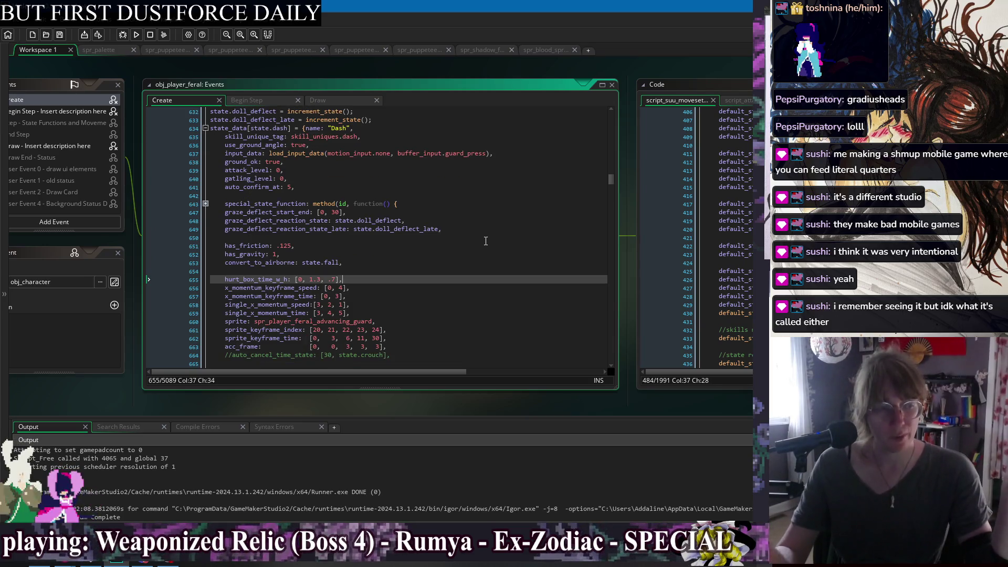
{"action": "left_click", "coordinate": [523, 313]}
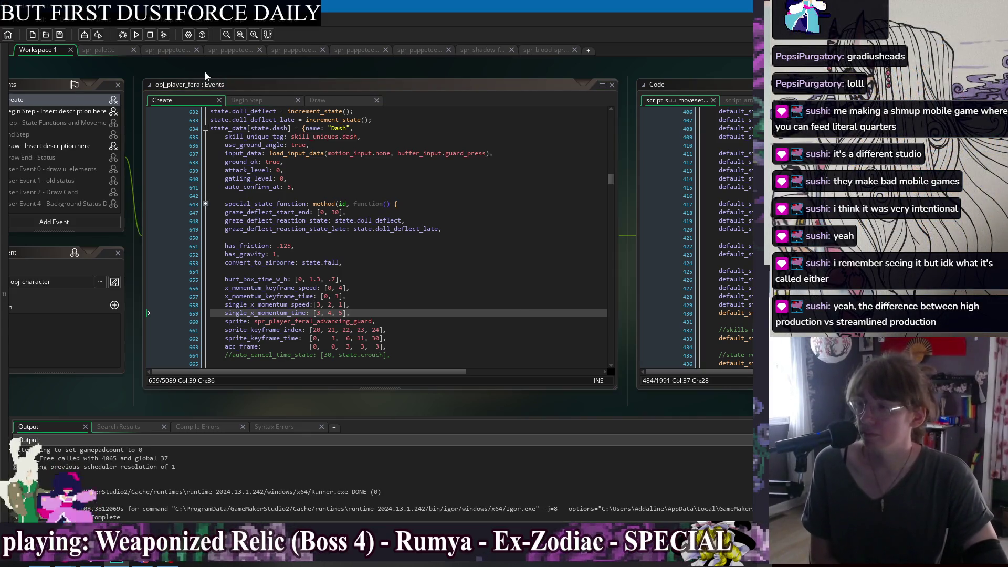
{"action": "key", "text": "F5"}
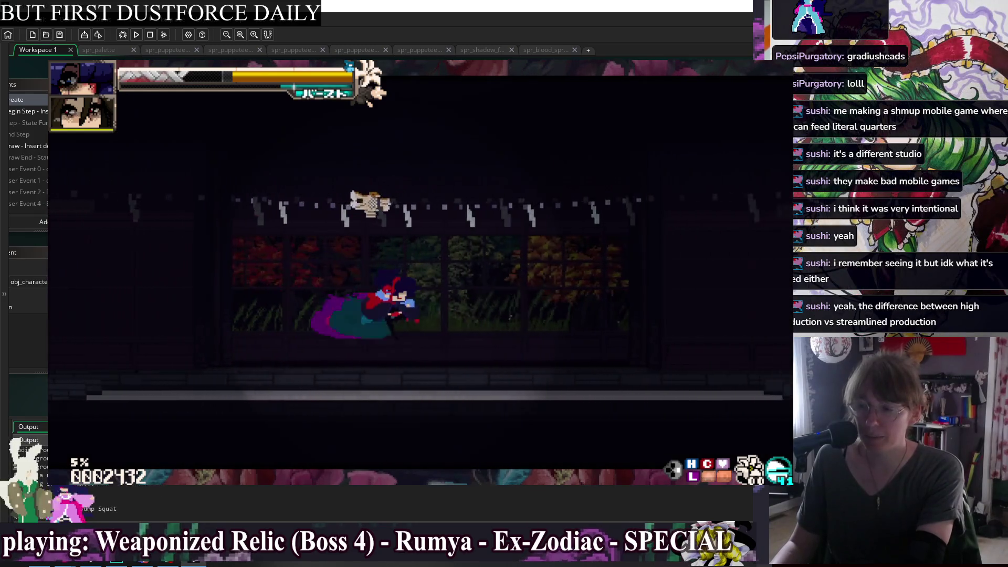
Hit the training dummy with rush combos, a Hiyoko Dive Doll Art, and katana attacks
{"action": "key", "text": "x"}
{"action": "key", "text": "x"}
{"action": "key", "text": "x"}
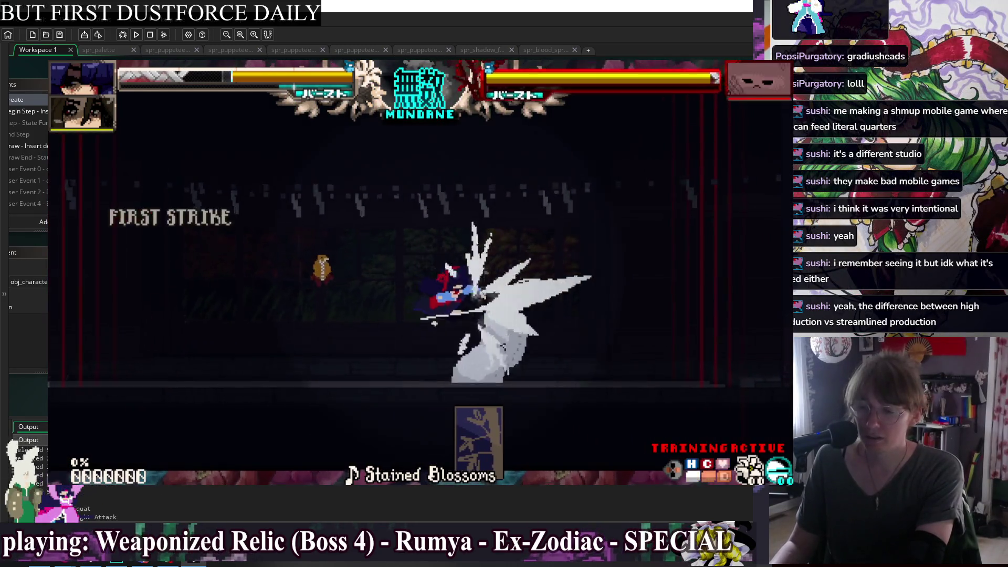
{"action": "key", "text": "x"}
{"action": "key", "text": "x"}
{"action": "key", "text": "x"}
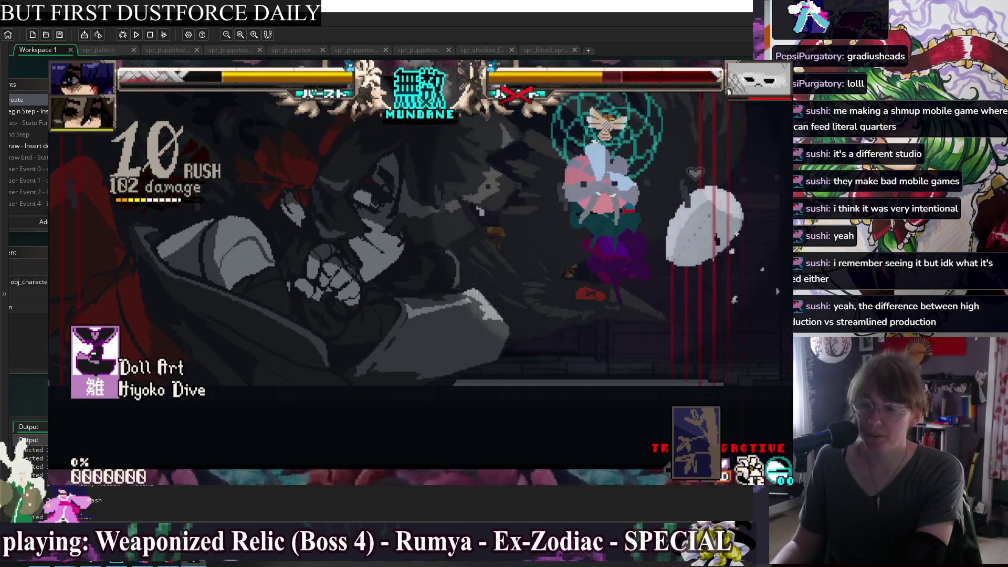
{"action": "key", "text": "x"}
{"action": "key", "text": "x"}
{"action": "key", "text": "x"}
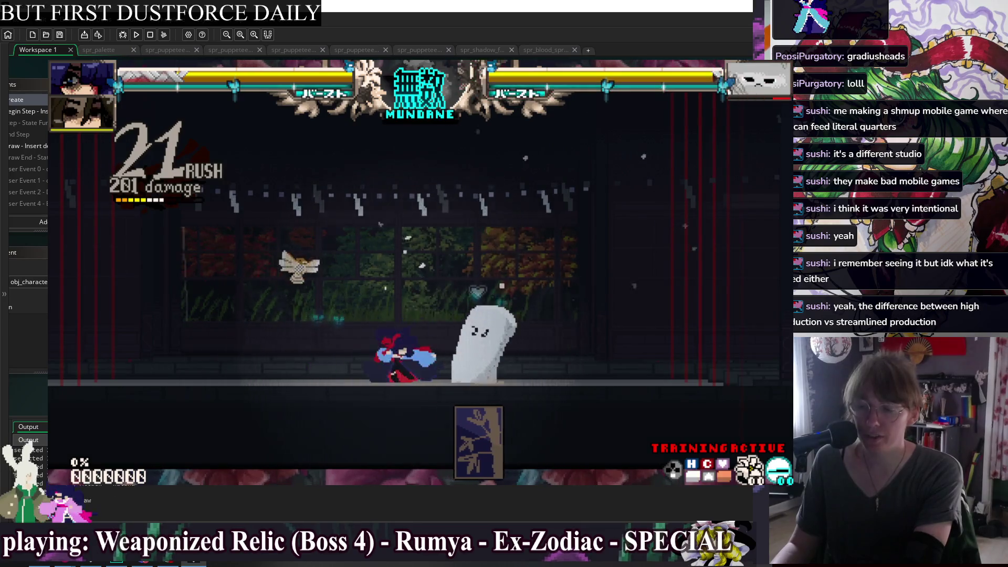
{"action": "key", "text": "x"}
{"action": "key", "text": "x"}
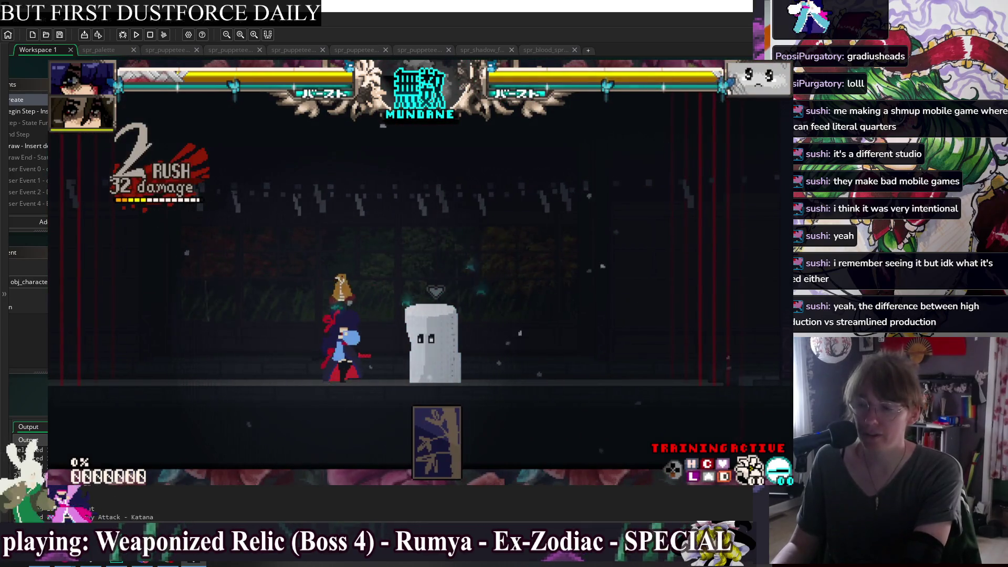
In the training pause menu, peek at Training Characters, then move down to Glossary
{"action": "key", "text": "Escape"}
{"action": "key", "text": "Down"}
{"action": "key", "text": "Down"}
{"action": "key", "text": "z"}
{"action": "key", "text": "Escape"}
{"action": "key", "text": "Down"}
{"action": "key", "text": "Down"}
{"action": "key", "text": "Down"}
Open the Glossary's skill card grid and browse to the Light and Dash cards
{"action": "key", "text": "z"}
{"action": "key", "text": "z"}
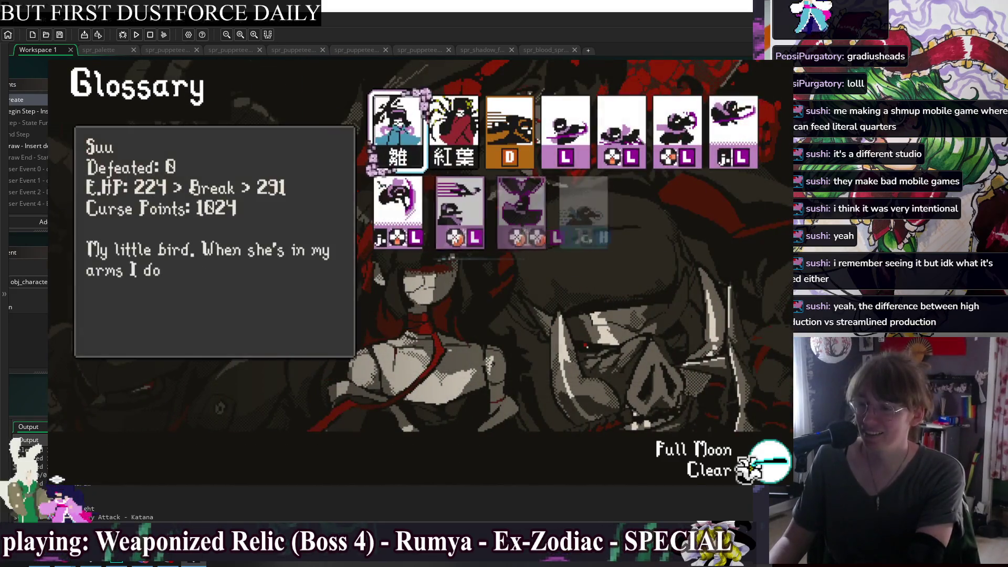
{"action": "key", "text": "Right"}
{"action": "key", "text": "Right"}
{"action": "key", "text": "Right"}
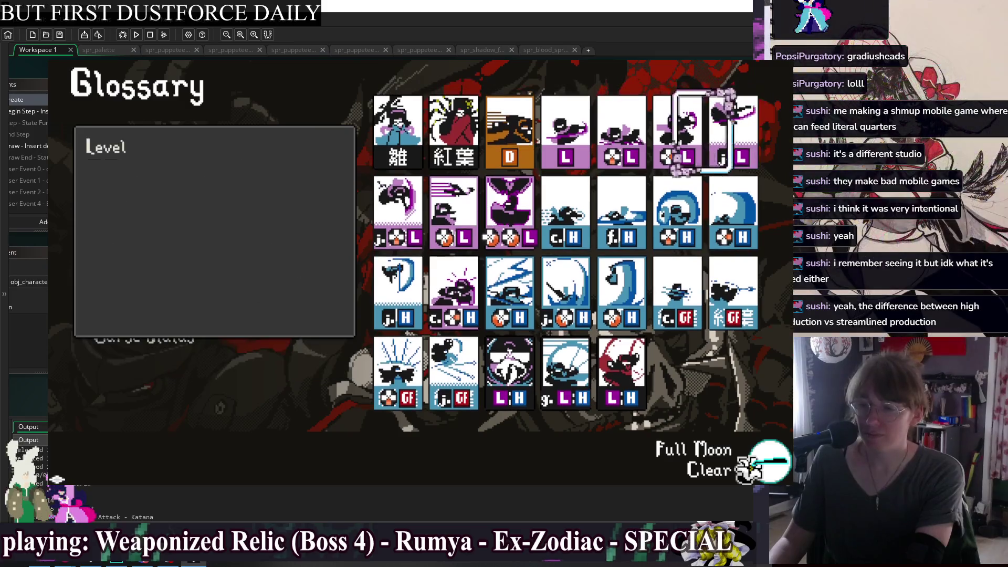
{"action": "key", "text": "Up"}
{"action": "key", "text": "Right"}
{"action": "key", "text": "Right"}
{"action": "key", "text": "Left"}
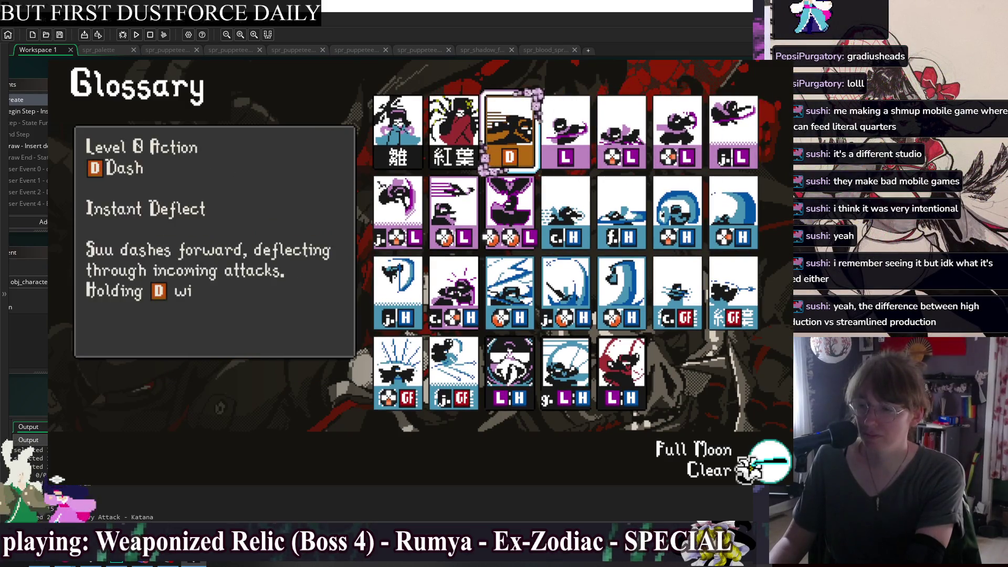
{"action": "key", "text": "Right"}
{"action": "key", "text": "Right"}
{"action": "key", "text": "Down"}
Step through the Heavy skill cards and reread the Close Heavy card
{"action": "key", "text": "Down"}
{"action": "key", "text": "Left"}
{"action": "key", "text": "Left"}
{"action": "key", "text": "Left"}
{"action": "key", "text": "Down"}
{"action": "key", "text": "Right"}
{"action": "key", "text": "Right"}
{"action": "key", "text": "Up"}
{"action": "key", "text": "Right"}
{"action": "key", "text": "Right"}
{"action": "key", "text": "Up"}
{"action": "key", "text": "Left"}
{"action": "key", "text": "Down"}
{"action": "key", "text": "Right"}
{"action": "key", "text": "Right"}
Browse the Dragon Slash, Down Air Light and Quickdraw cards, then close the glossary and return to the IDE
{"action": "key", "text": "Right"}
{"action": "key", "text": "Down"}
{"action": "key", "text": "Up"}
{"action": "key", "text": "Left"}
{"action": "key", "text": "Down"}
{"action": "key", "text": "Up"}
{"action": "key", "text": "Right"}
{"action": "key", "text": "Left"}
{"action": "key", "text": "Left"}
{"action": "key", "text": "Left"}
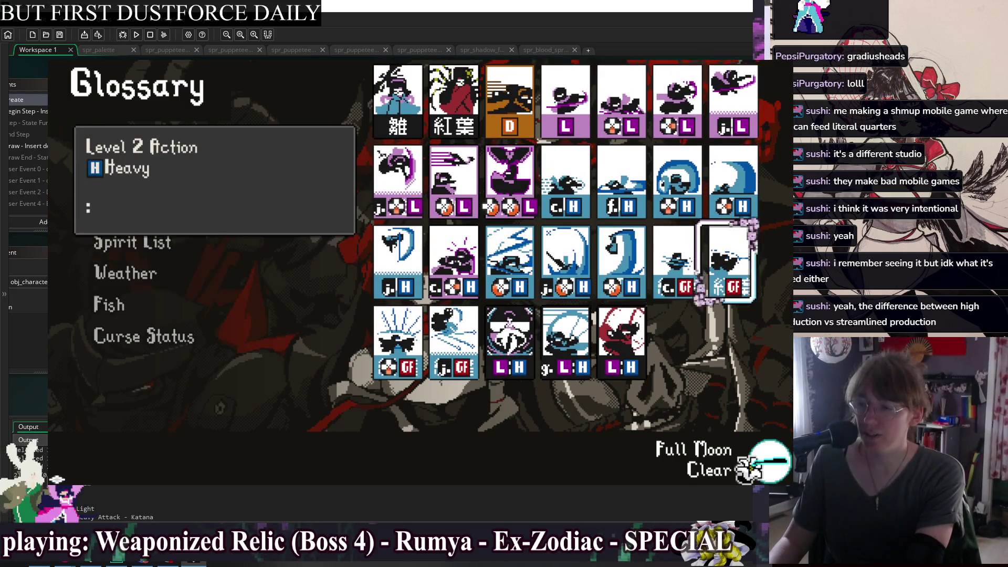
{"action": "key", "text": "Left"}
{"action": "key", "text": "Left"}
{"action": "key", "text": "Right"}
{"action": "key", "text": "Up"}
{"action": "key", "text": "Left"}
{"action": "key", "text": "Left"}
{"action": "key", "text": "Left"}
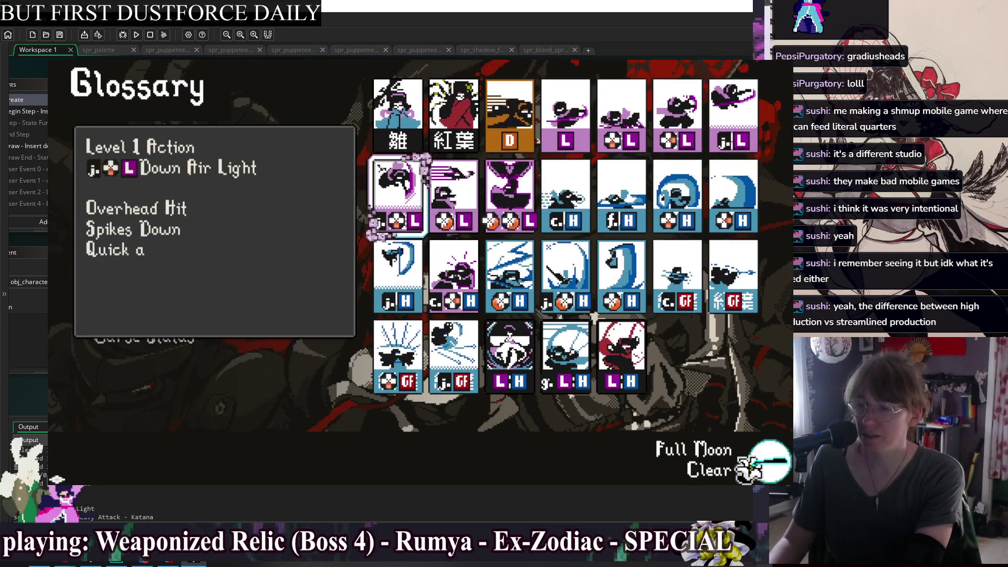
{"action": "key", "text": "Down"}
{"action": "key", "text": "Right"}
{"action": "key", "text": "Right"}
{"action": "key", "text": "Right"}
{"action": "key", "text": "Right"}
{"action": "key", "text": "Right"}
{"action": "key", "text": "Left"}
{"action": "key", "text": "Left"}
{"action": "key", "text": "Right"}
{"action": "key", "text": "Escape"}
{"action": "key", "text": "alt+Tab"}
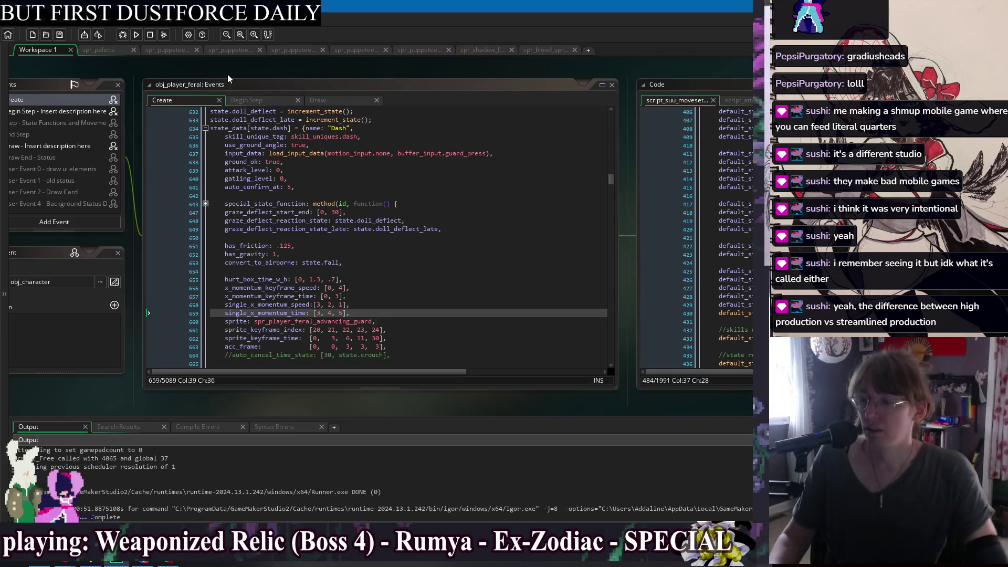
Look over the open-windows list without switching, then check the Dash code near line 655
{"action": "scroll", "coordinate": [407, 70], "scroll_direction": "right", "scroll_amount": 5}
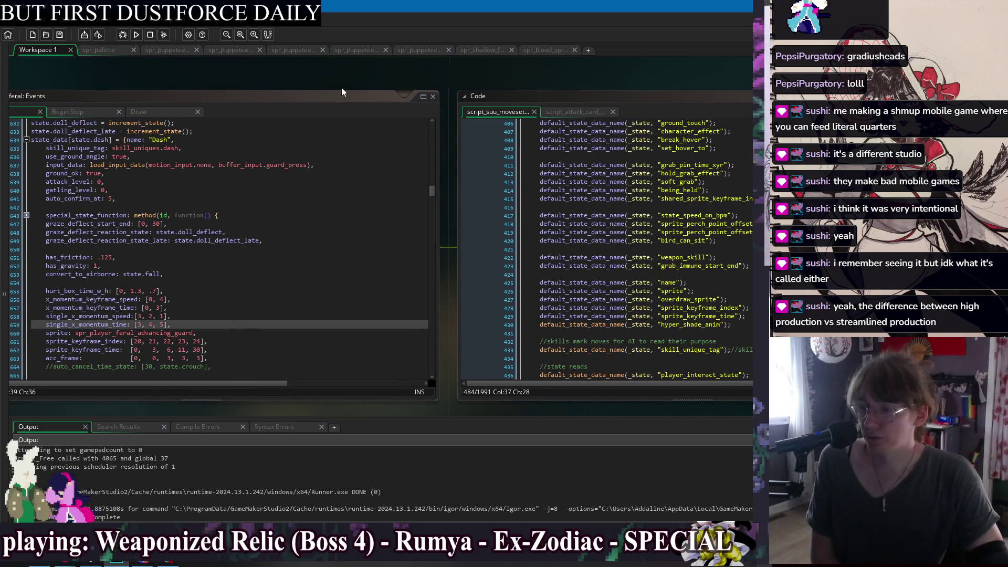
{"action": "scroll", "coordinate": [362, 85], "scroll_direction": "left", "scroll_amount": 4}
{"action": "right_click", "coordinate": [388, 86]}
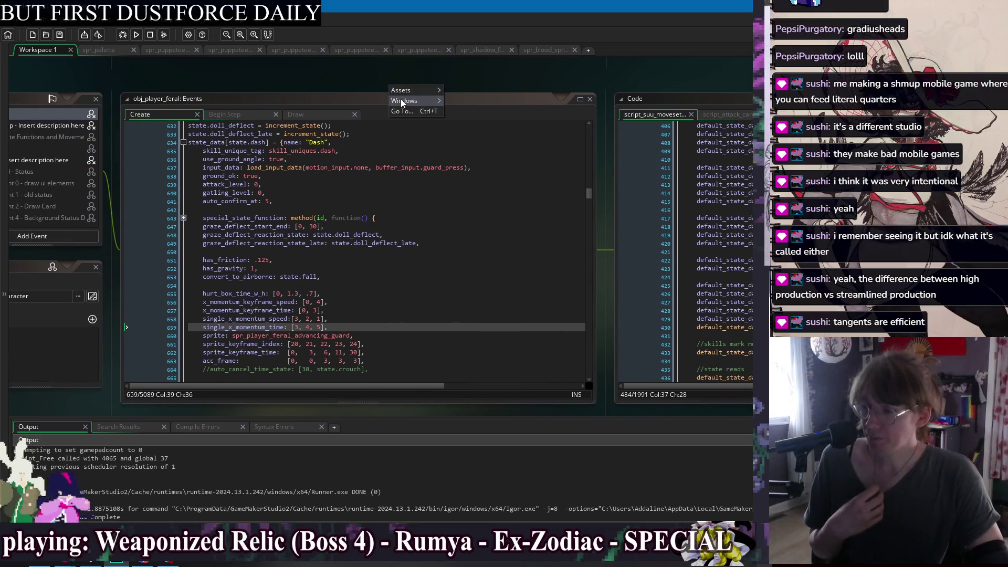
{"action": "mouse_move", "coordinate": [404, 101]}
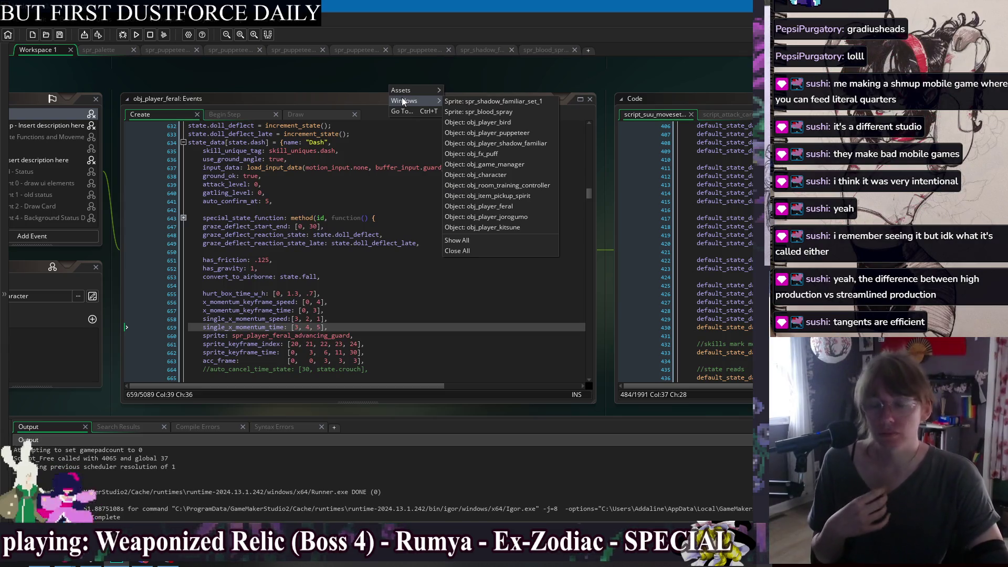
{"action": "left_click", "coordinate": [370, 77]}
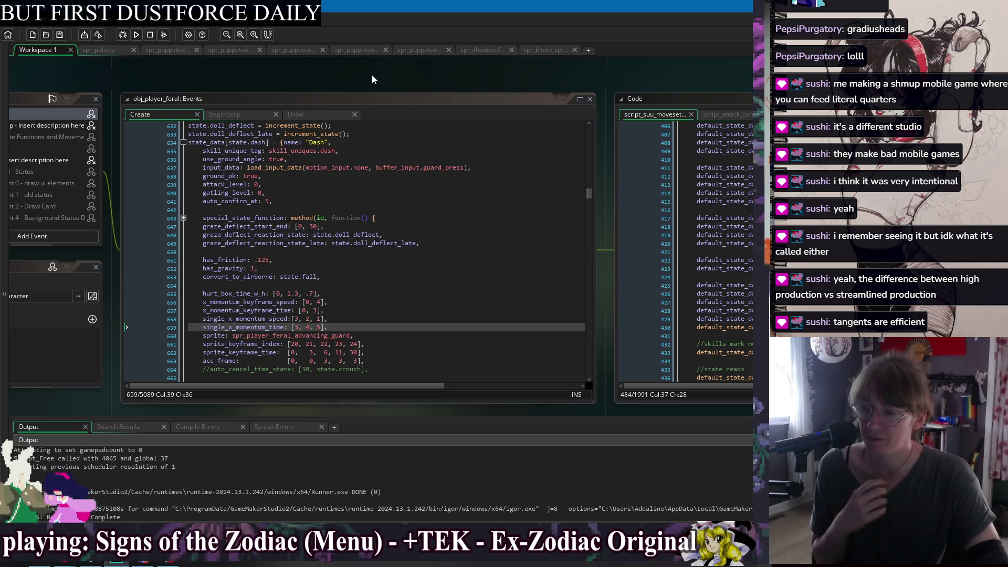
{"action": "right_click", "coordinate": [372, 75]}
{"action": "mouse_move", "coordinate": [386, 91]}
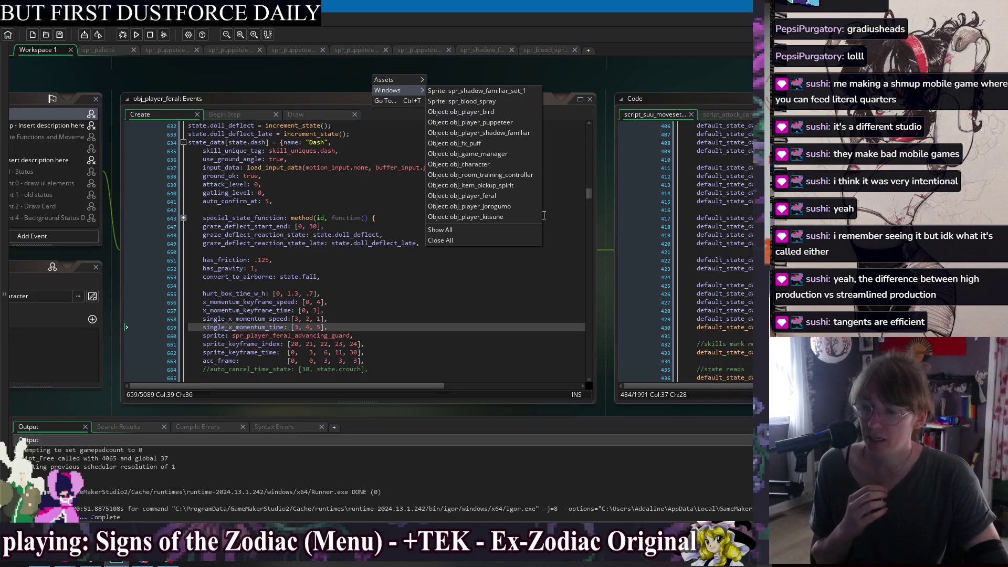
{"action": "left_click", "coordinate": [514, 197]}
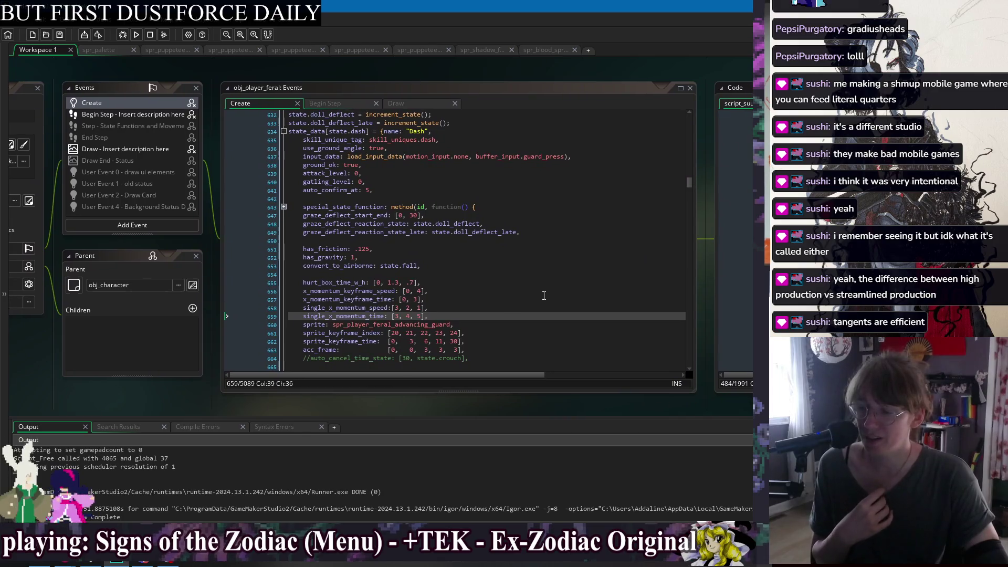
{"action": "scroll", "coordinate": [525, 236], "scroll_direction": "down", "scroll_amount": 2}
{"action": "left_click", "coordinate": [529, 242]}
{"action": "scroll", "coordinate": [529, 242], "scroll_direction": "down", "scroll_amount": 7}
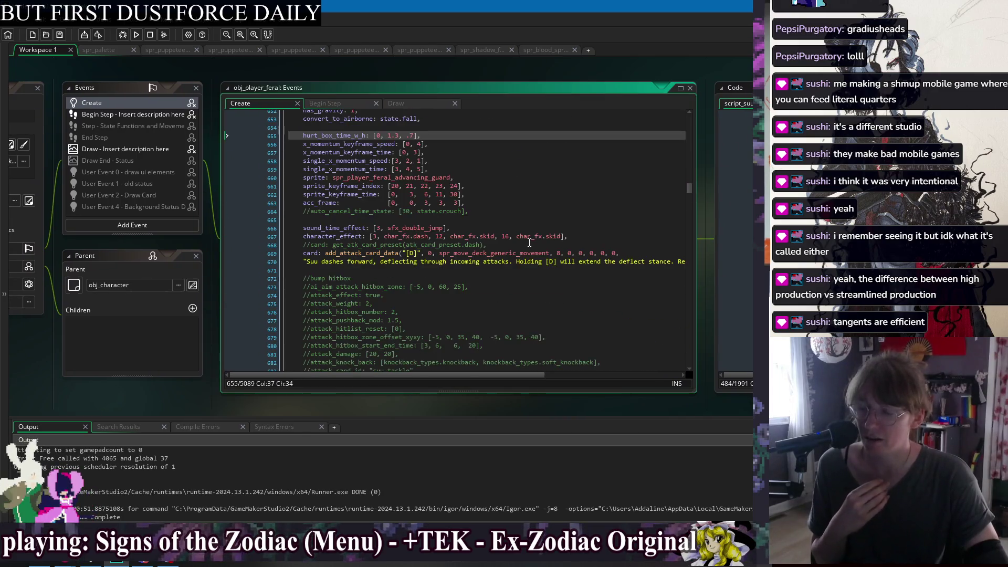
Jump to the obj_character editor from the windows list and centre it on the workspace
{"action": "right_click", "coordinate": [395, 65]}
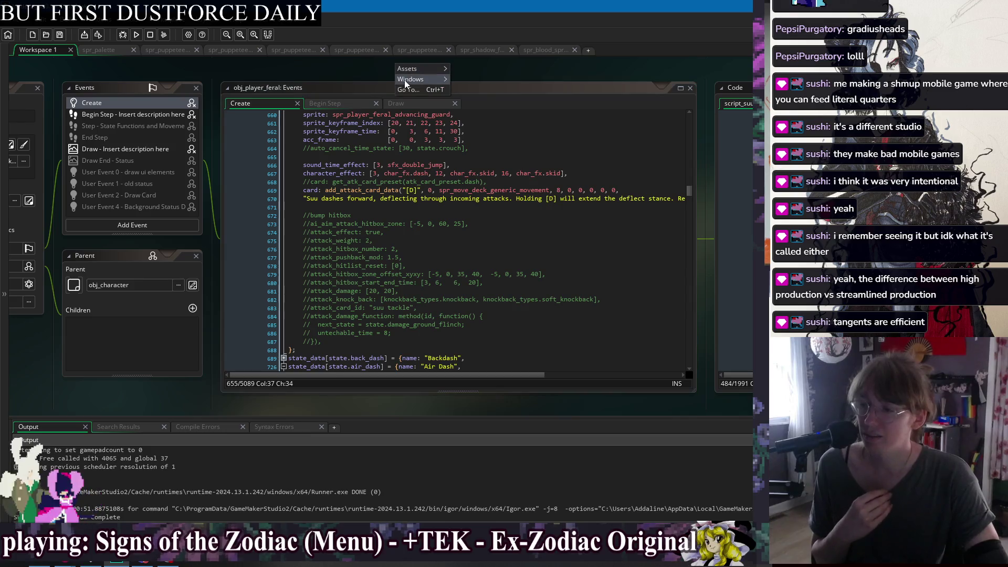
{"action": "mouse_move", "coordinate": [420, 80]}
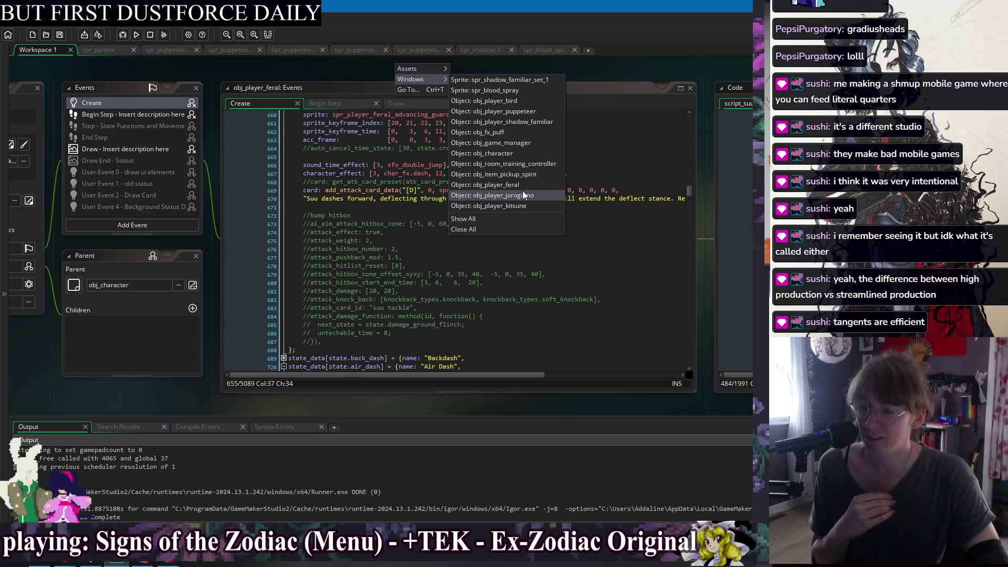
{"action": "left_click", "coordinate": [516, 153]}
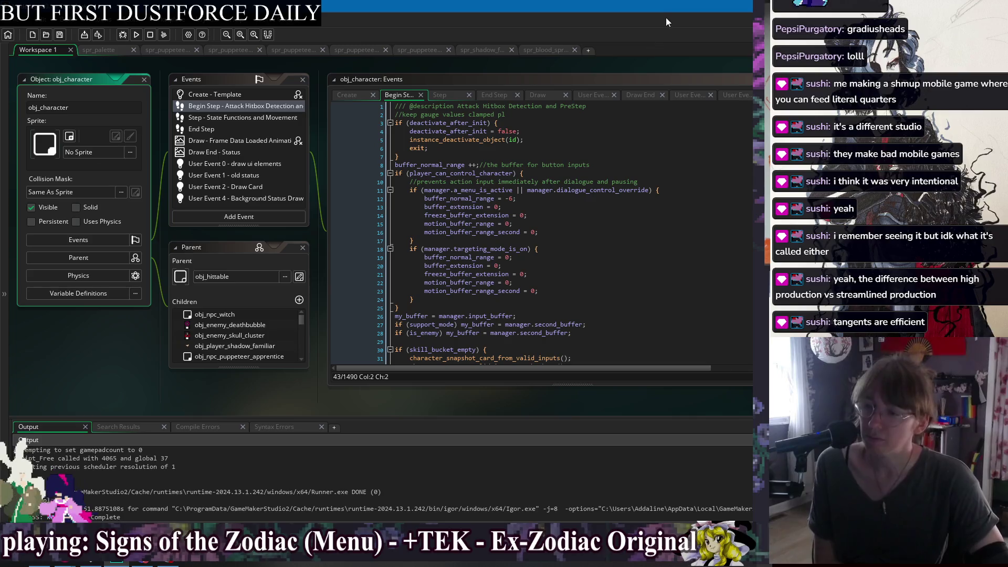
{"action": "left_click_drag", "start_coordinate": [652, 63], "coordinate": [537, 77]}
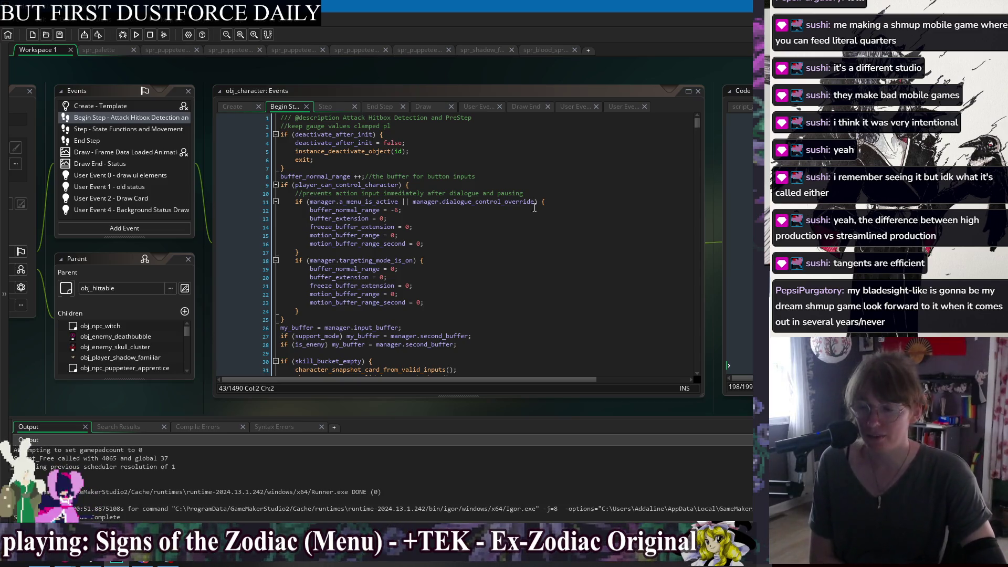
{"action": "left_click", "coordinate": [533, 243]}
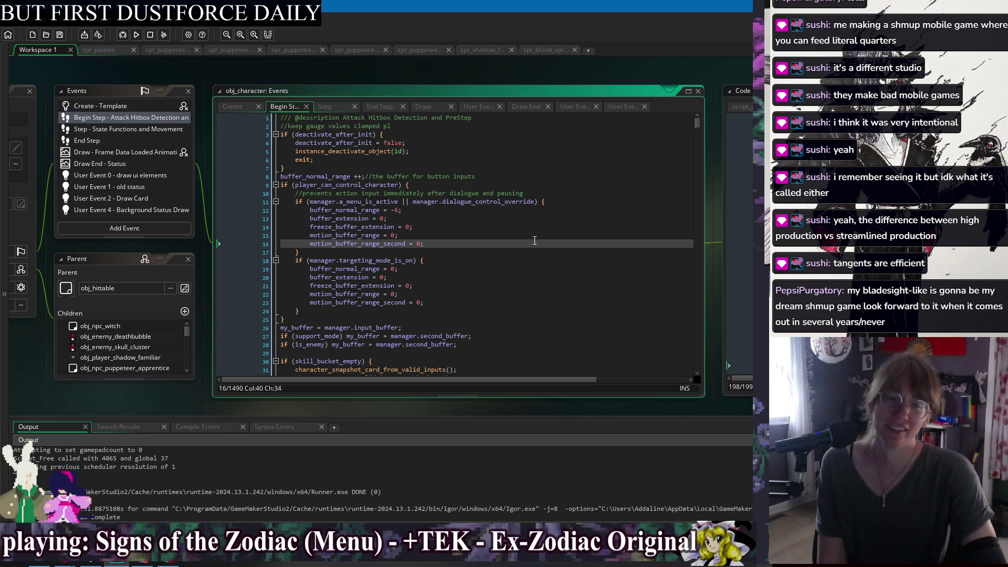
{"action": "key", "text": "Up"}
{"action": "key", "text": "Up"}
{"action": "key", "text": "Up"}
{"action": "key", "text": "Up"}
{"action": "key", "text": "Up"}
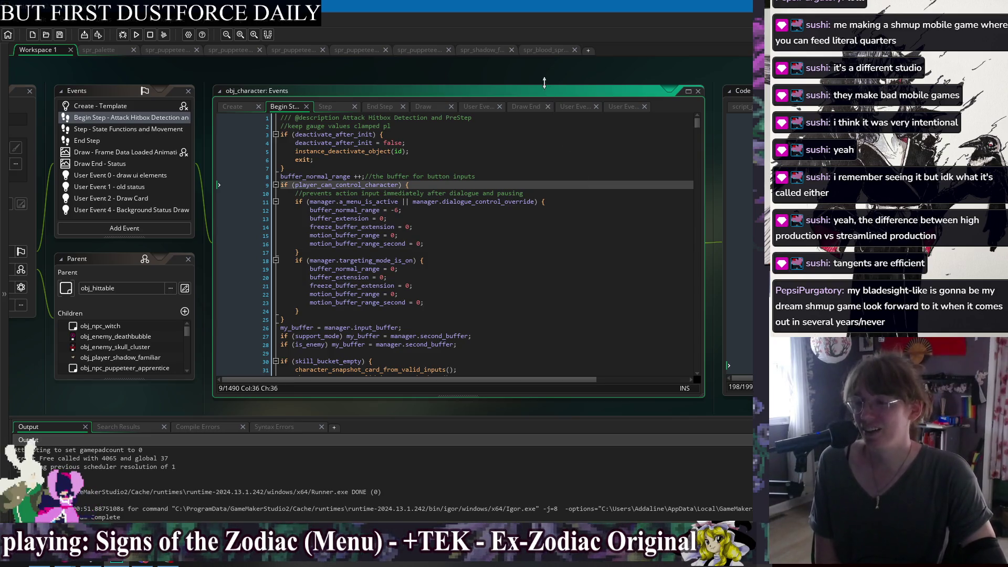
{"action": "left_click_drag", "start_coordinate": [557, 78], "coordinate": [527, 73]}
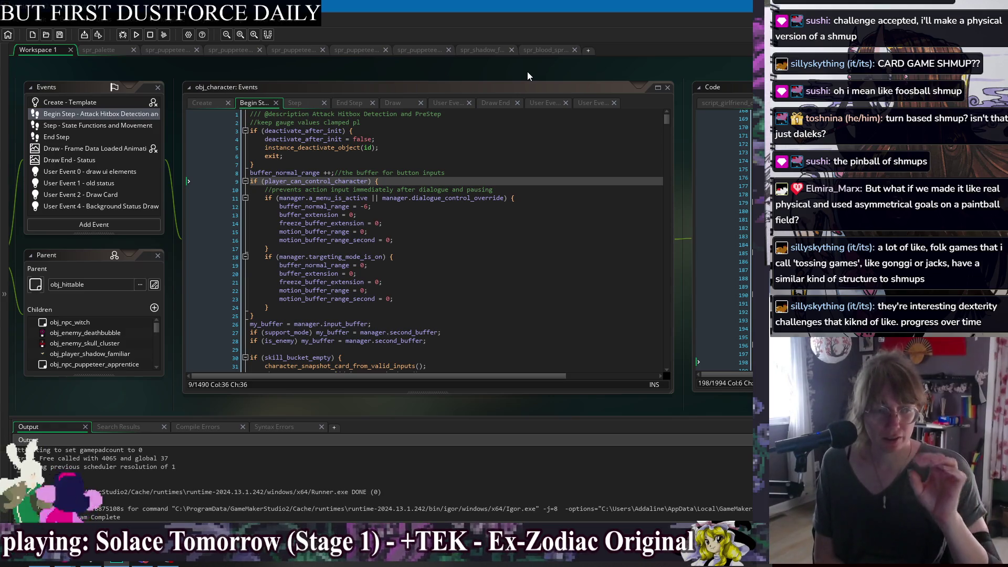
{"action": "left_click", "coordinate": [528, 73]}
{"action": "key", "text": "Down"}
{"action": "key", "text": "Down"}
{"action": "key", "text": "Down"}
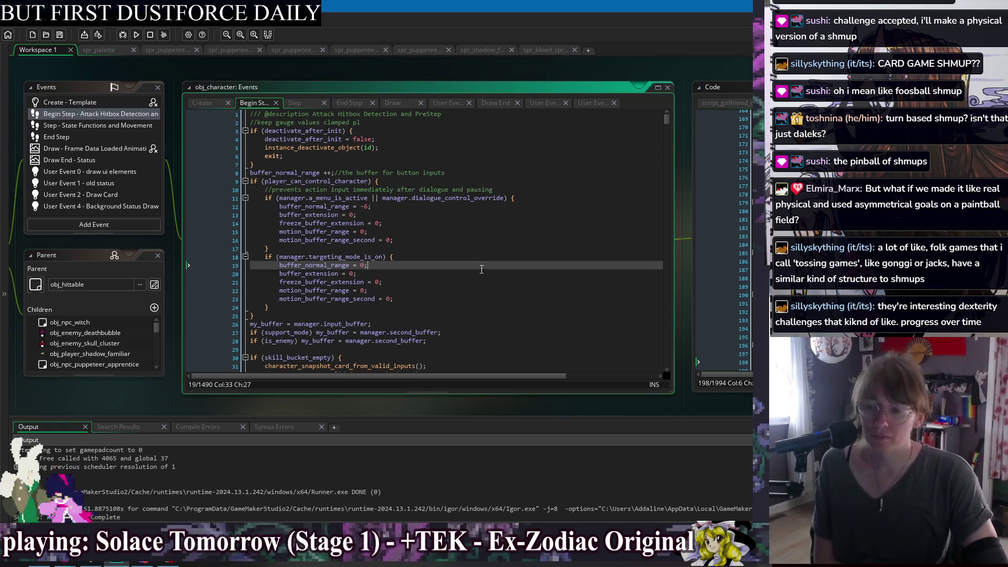
{"action": "left_click", "coordinate": [515, 347]}
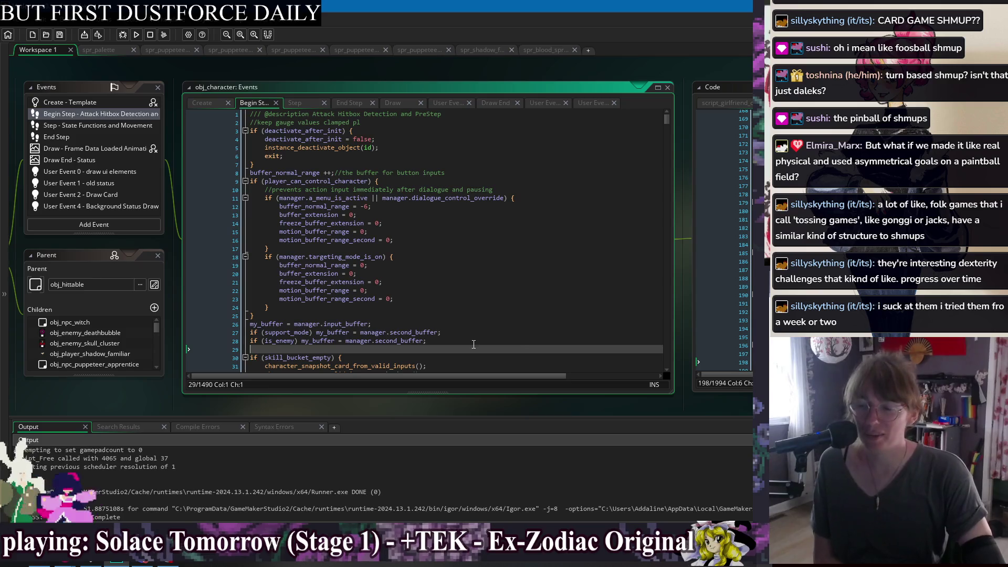
{"action": "left_click", "coordinate": [466, 306]}
{"action": "left_click", "coordinate": [466, 298]}
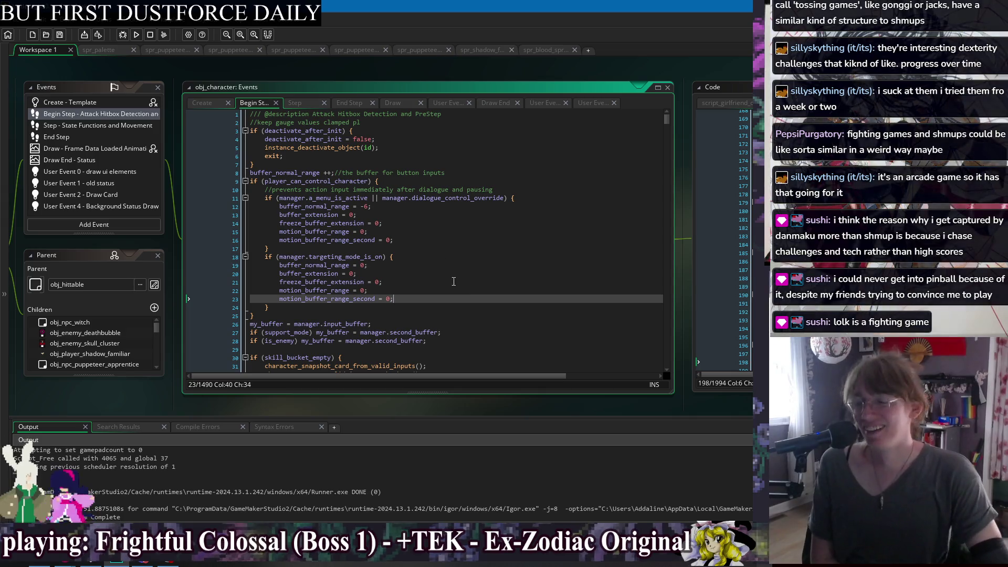
{"action": "left_click", "coordinate": [544, 267]}
{"action": "left_click", "coordinate": [544, 332]}
{"action": "left_click", "coordinate": [542, 307]}
{"action": "left_click", "coordinate": [541, 223]}
{"action": "left_click", "coordinate": [540, 189]}
{"action": "left_click", "coordinate": [540, 173]}
{"action": "left_click", "coordinate": [542, 156]}
{"action": "left_click", "coordinate": [543, 248]}
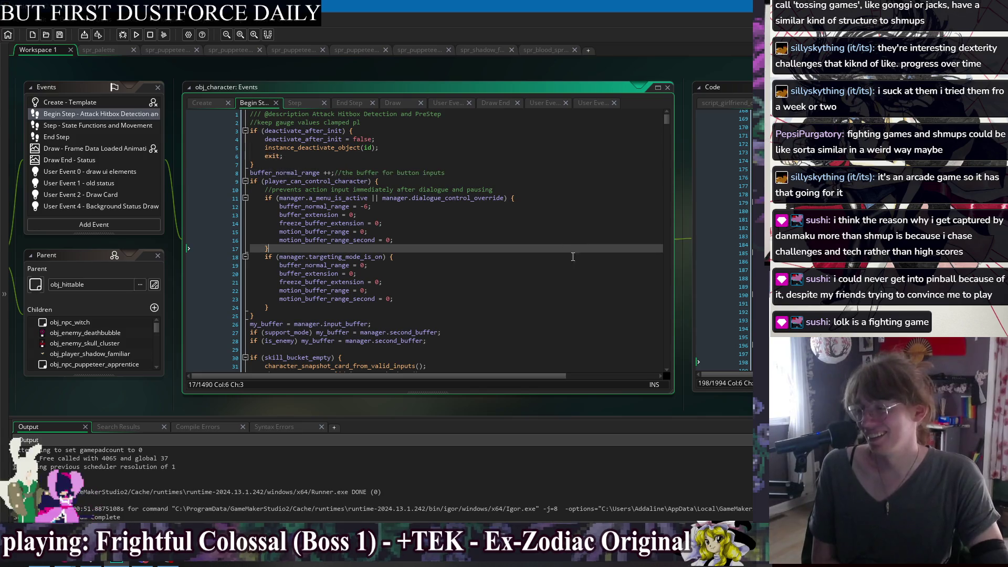
{"action": "left_click", "coordinate": [544, 307]}
{"action": "left_click", "coordinate": [546, 248]}
{"action": "left_click", "coordinate": [547, 200]}
{"action": "left_click", "coordinate": [548, 181]}
{"action": "left_click", "coordinate": [549, 281]}
{"action": "left_click", "coordinate": [551, 315]}
{"action": "left_click", "coordinate": [552, 264]}
{"action": "left_click", "coordinate": [557, 223]}
{"action": "left_click", "coordinate": [562, 257]}
{"action": "left_click", "coordinate": [570, 306]}
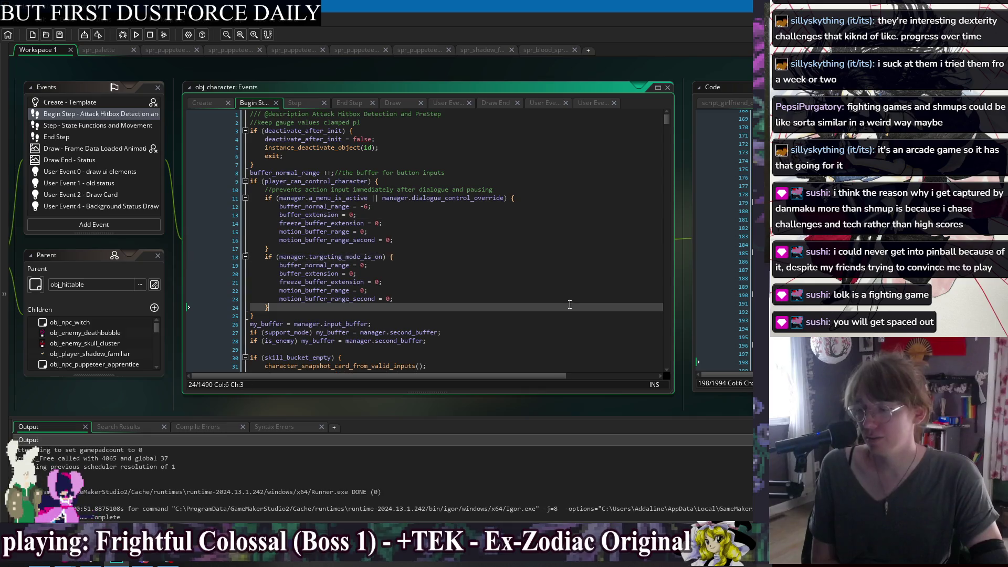
Jump to the obj_player_feral event window and centre it on the workspace
{"action": "right_click", "coordinate": [408, 77]}
{"action": "mouse_move", "coordinate": [426, 93]}
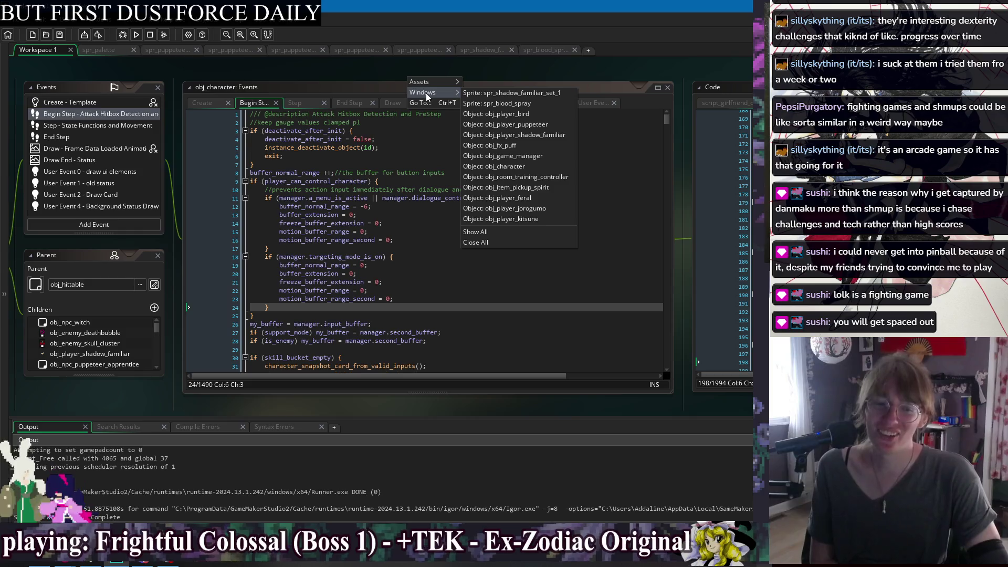
{"action": "left_click", "coordinate": [550, 198]}
{"action": "mouse_move", "coordinate": [602, 69]}
{"action": "left_mouse_down"}
{"action": "mouse_move", "coordinate": [448, 74]}
{"action": "mouse_move", "coordinate": [443, 64]}
{"action": "left_mouse_up"}
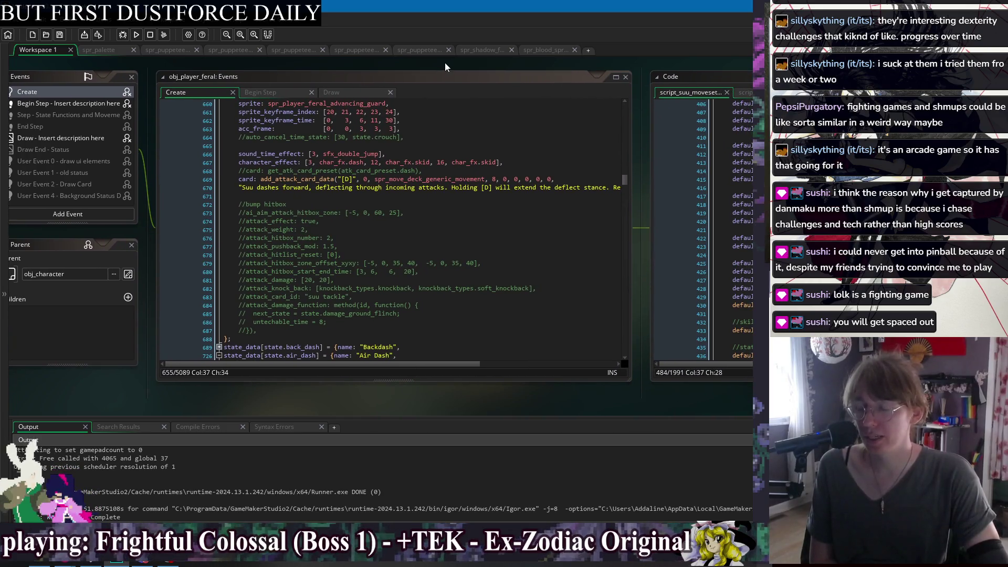
Reopen the open-windows list and dismiss it without switching editors
{"action": "right_click", "coordinate": [445, 62]}
{"action": "left_click", "coordinate": [404, 68]}
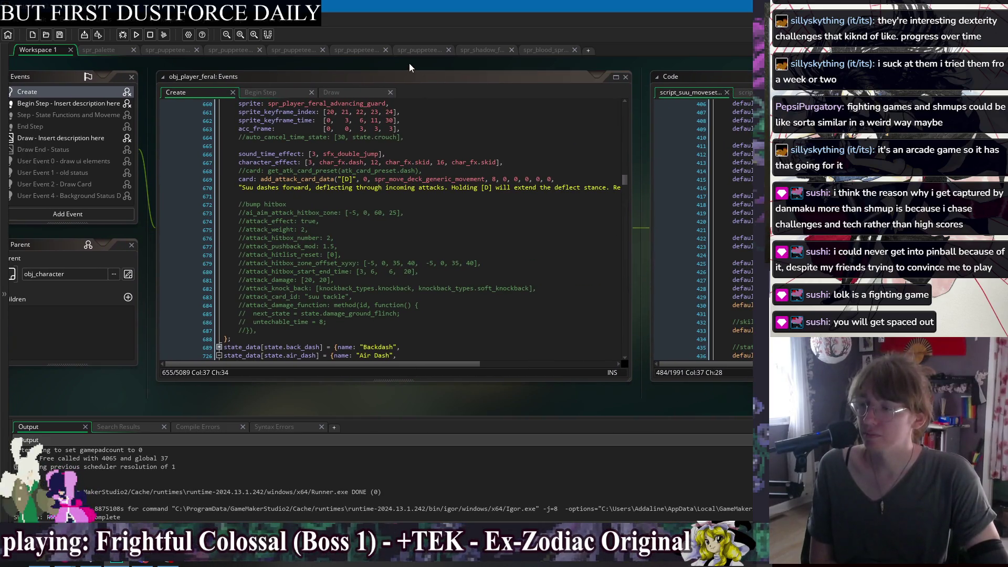
{"action": "right_click", "coordinate": [409, 64]}
{"action": "mouse_move", "coordinate": [427, 81]}
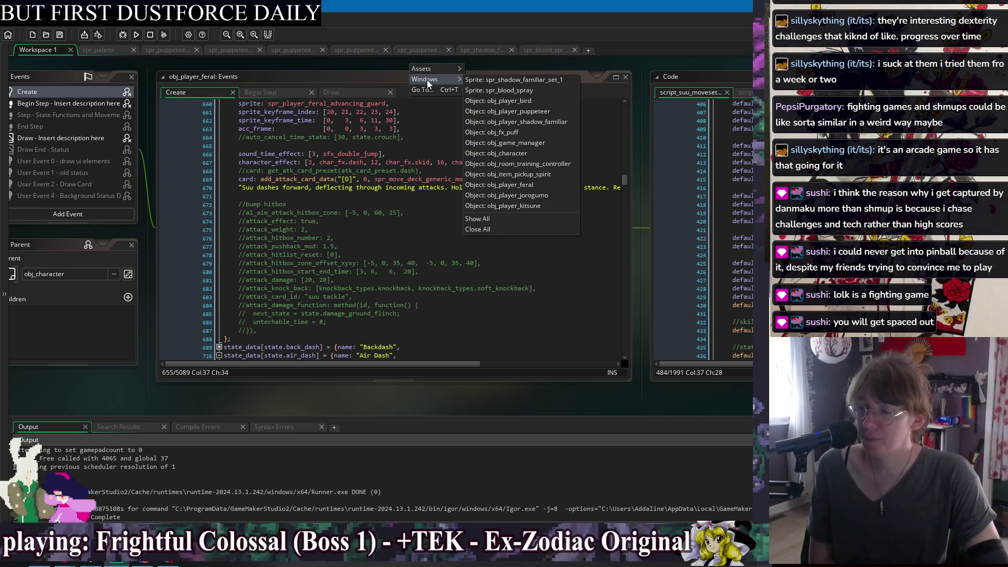
{"action": "left_click", "coordinate": [363, 65]}
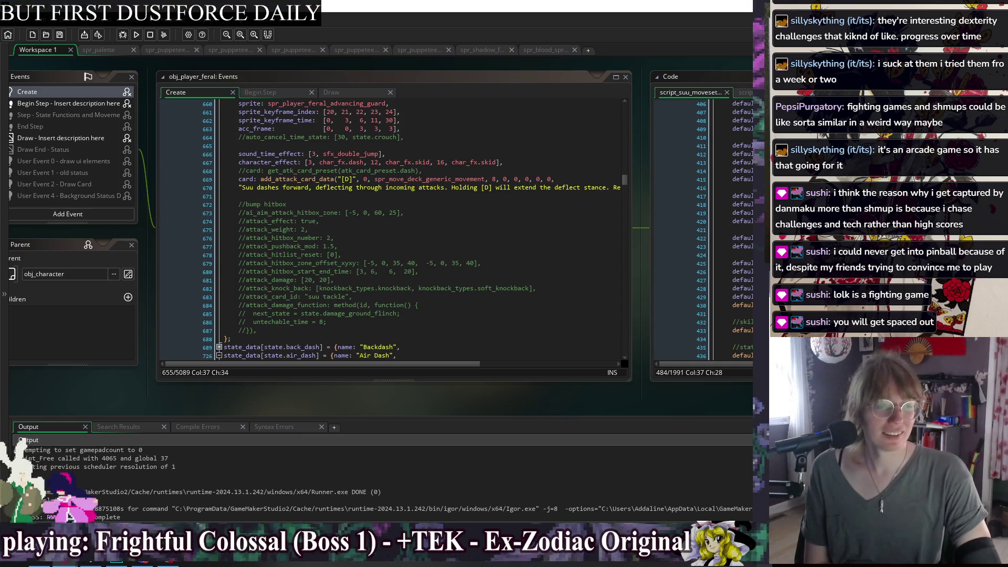
Read through the feral Create code's bump hitbox notes and commented-out hitbox settings
{"action": "left_click", "coordinate": [450, 188]}
{"action": "left_click", "coordinate": [463, 228]}
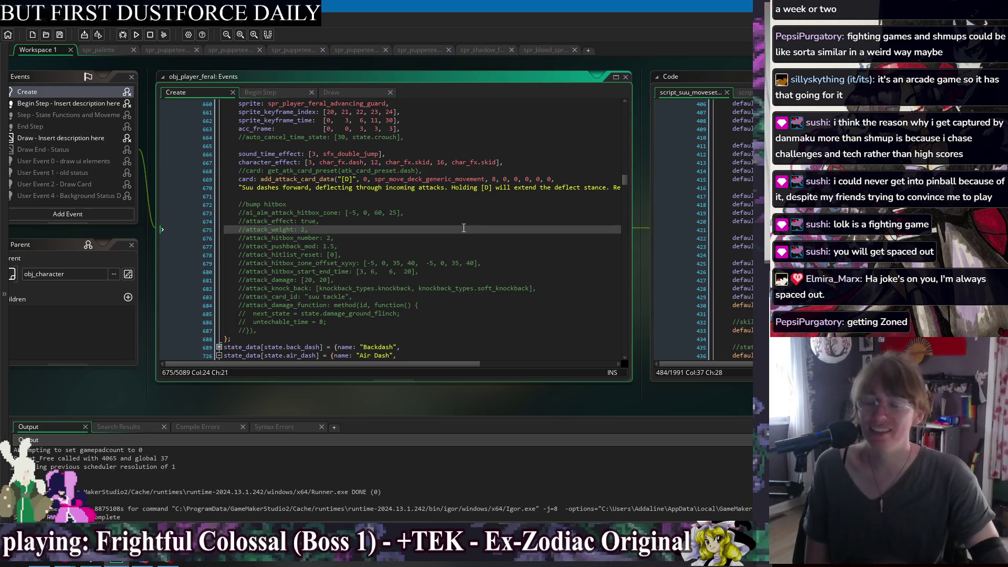
{"action": "left_click", "coordinate": [436, 195]}
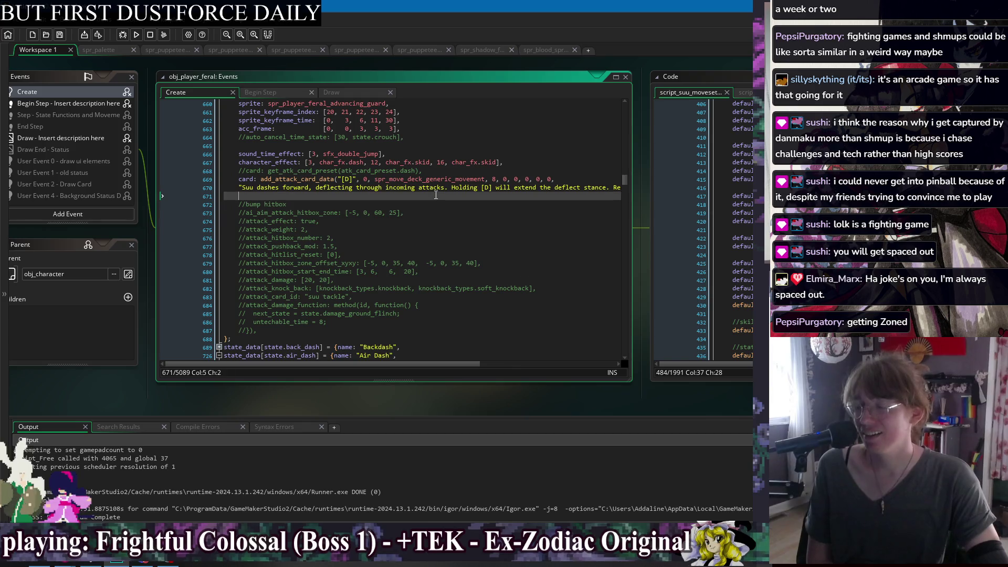
{"action": "left_click", "coordinate": [478, 246]}
{"action": "key", "text": "Down"}
{"action": "key", "text": "Down"}
{"action": "key", "text": "Down"}
Unfold the special_state_function block at line 643 and move to the x_momentum_keyframe_time line
{"action": "scroll", "coordinate": [507, 304], "scroll_direction": "up", "scroll_amount": 4}
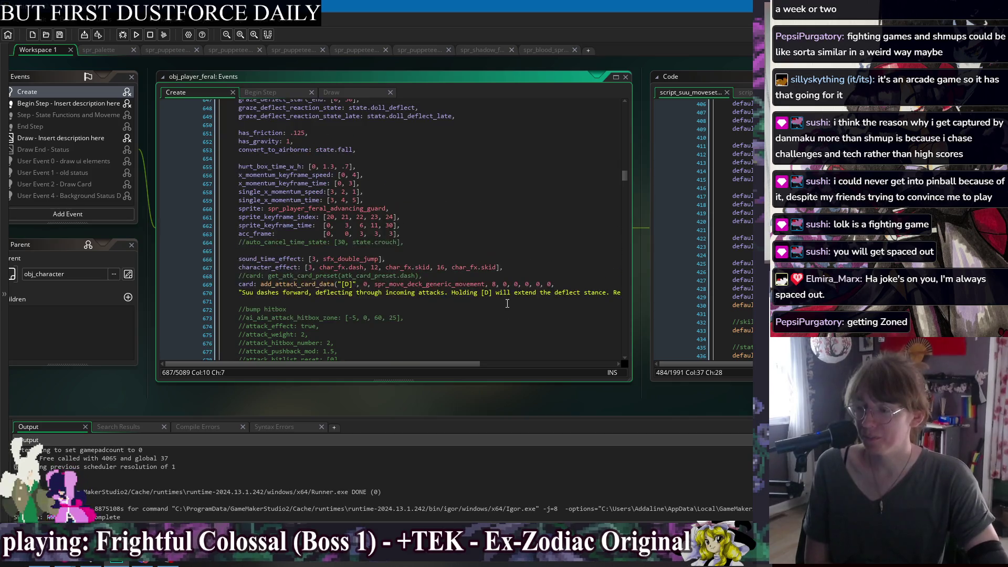
{"action": "scroll", "coordinate": [507, 303], "scroll_direction": "up", "scroll_amount": 2}
{"action": "scroll", "coordinate": [509, 304], "scroll_direction": "up", "scroll_amount": 2}
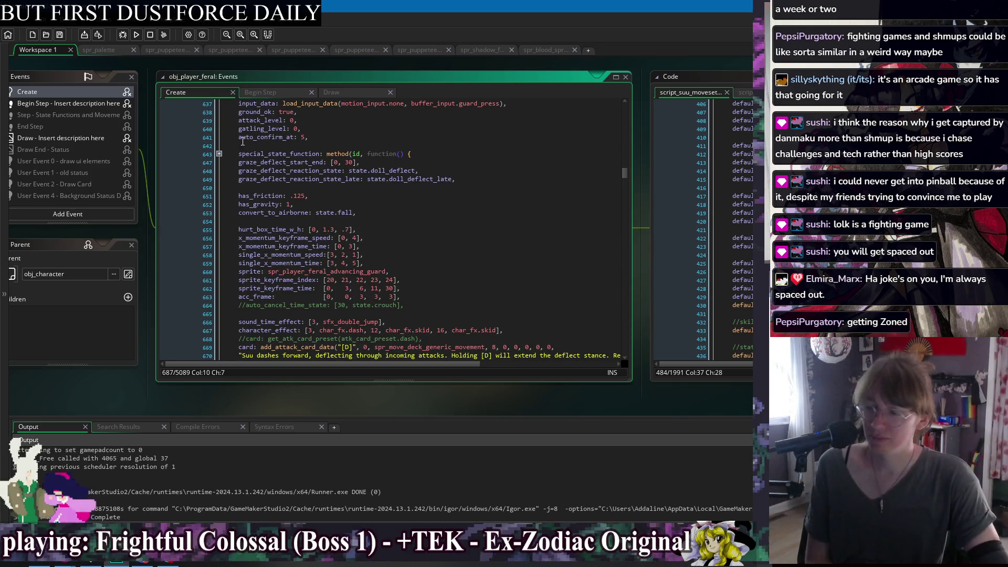
{"action": "left_click", "coordinate": [219, 154]}
{"action": "scroll", "coordinate": [495, 238], "scroll_direction": "down", "scroll_amount": 1}
{"action": "left_click", "coordinate": [495, 238]}
{"action": "scroll", "coordinate": [495, 238], "scroll_direction": "down", "scroll_amount": 2}
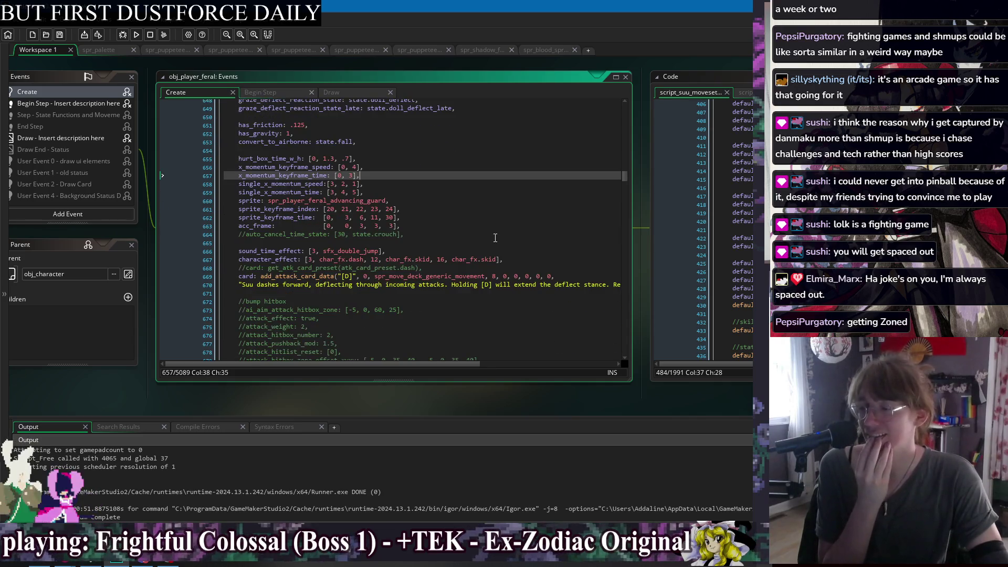